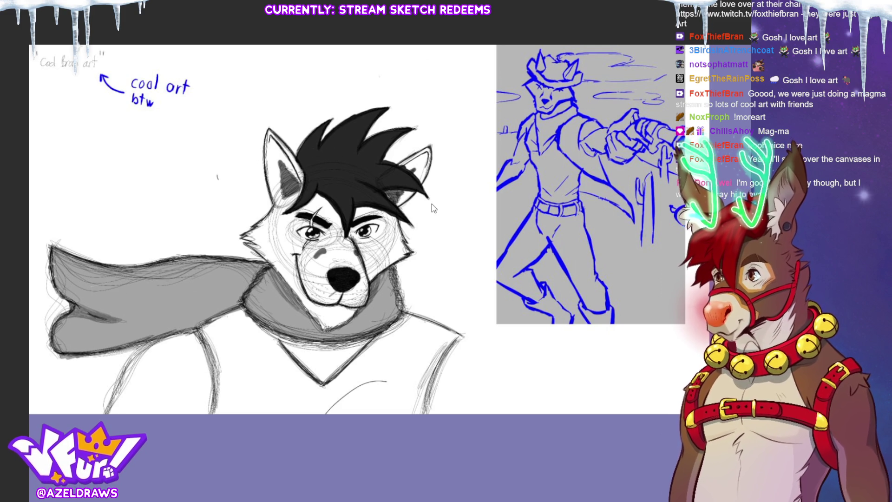
Browse and zoom into the collage board, return to the diner sketch, and select its corner reference image.
{"action": "key", "text": "alt+Tab"}
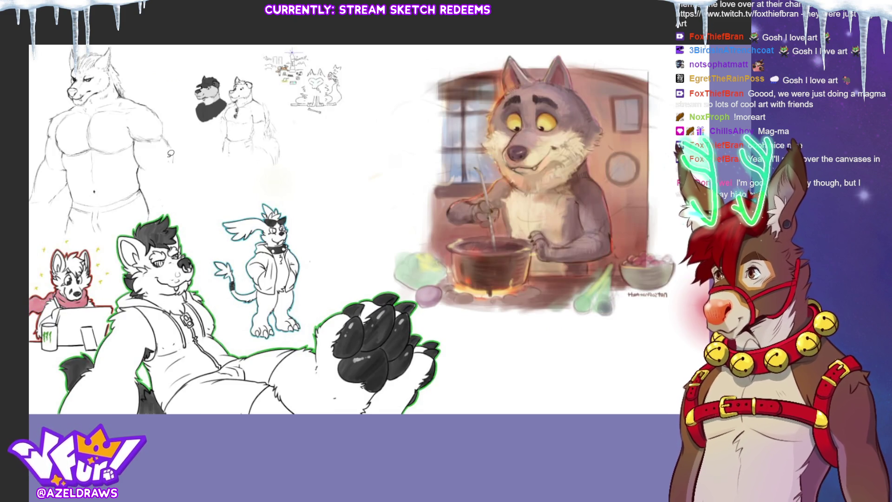
{"action": "scroll", "coordinate": [138, 115], "scroll_direction": "up", "scroll_amount": 2}
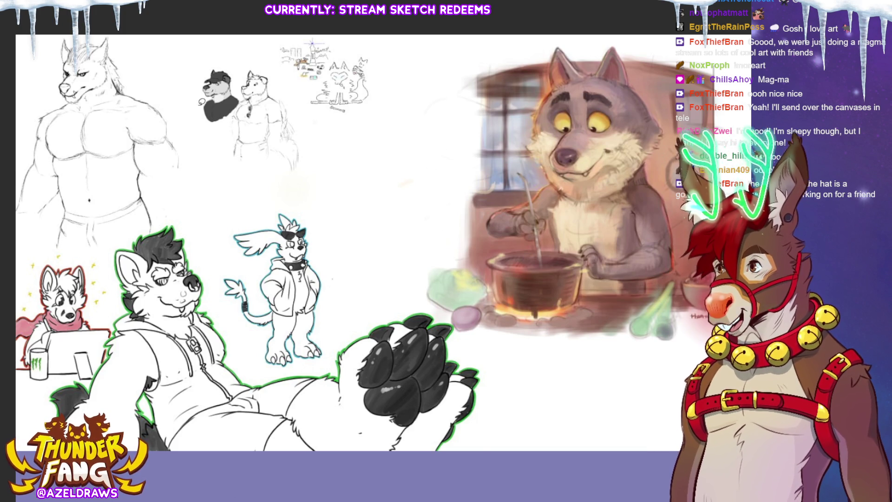
{"action": "scroll", "coordinate": [214, 72], "scroll_direction": "up", "scroll_amount": 5}
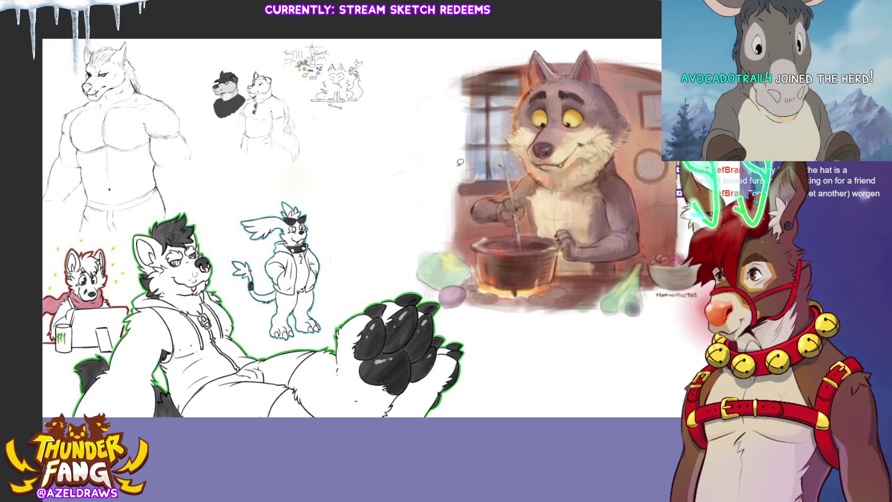
{"action": "key", "text": "F2"}
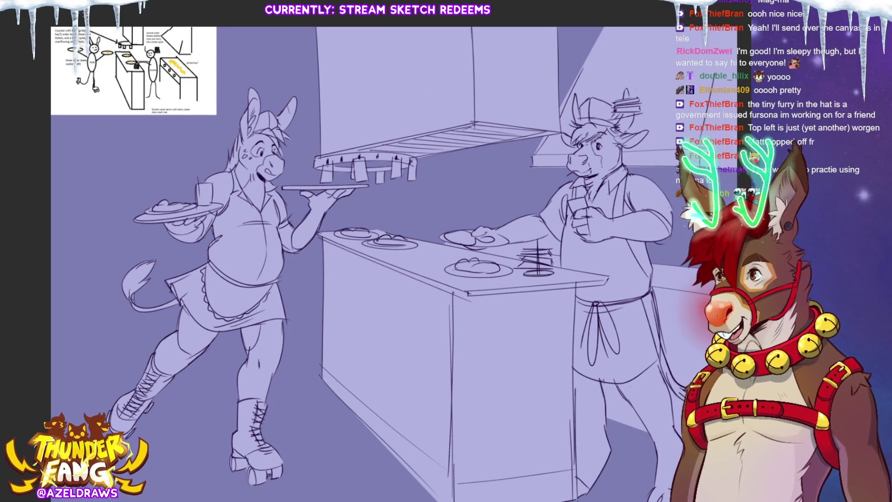
{"action": "mouse_move", "coordinate": [34, 17]}
{"action": "left_mouse_down"}
{"action": "mouse_move", "coordinate": [183, 123]}
{"action": "mouse_move", "coordinate": [222, 125]}
{"action": "left_mouse_up"}
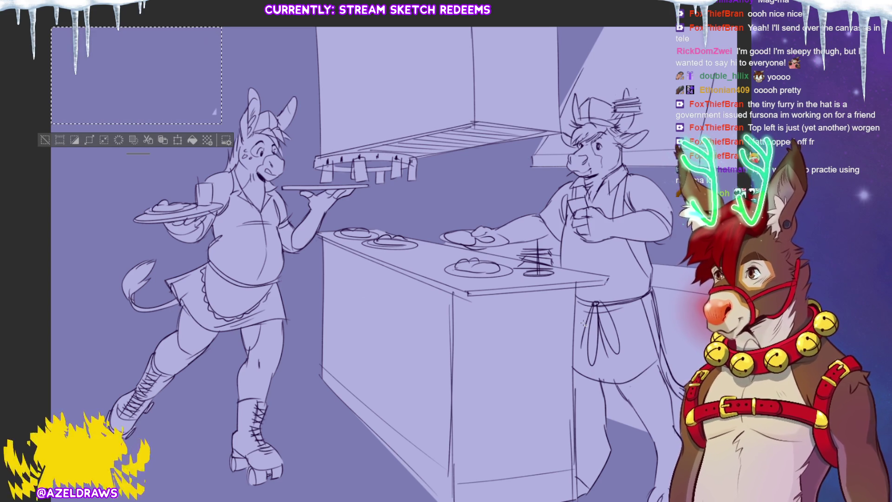
Deselect the marquee around the corner reference image.
{"action": "key", "text": "ctrl+d"}
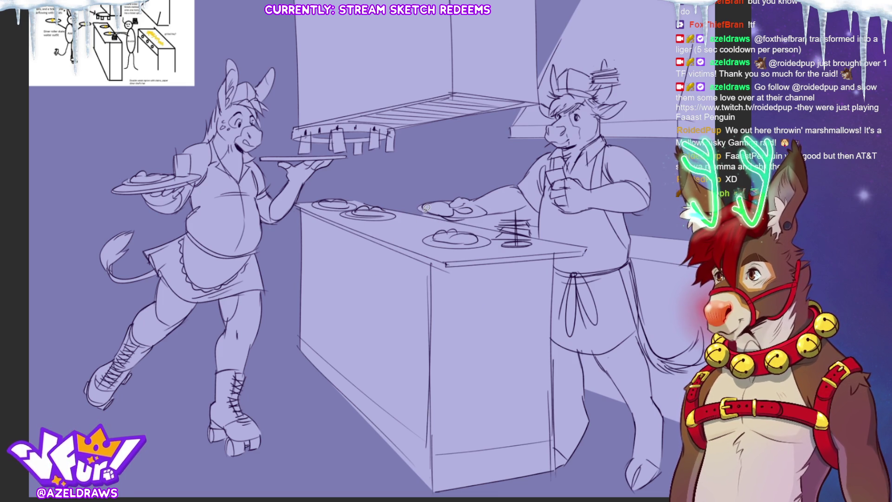
Add a bun stroke, undo a stray counter line, resize the brush, and begin outlining the donkey's leg.
{"action": "mouse_move", "coordinate": [446, 217]}
{"action": "left_mouse_down"}
{"action": "mouse_move", "coordinate": [434, 216]}
{"action": "mouse_move", "coordinate": [529, 206]}
{"action": "mouse_move", "coordinate": [541, 224]}
{"action": "left_mouse_up"}
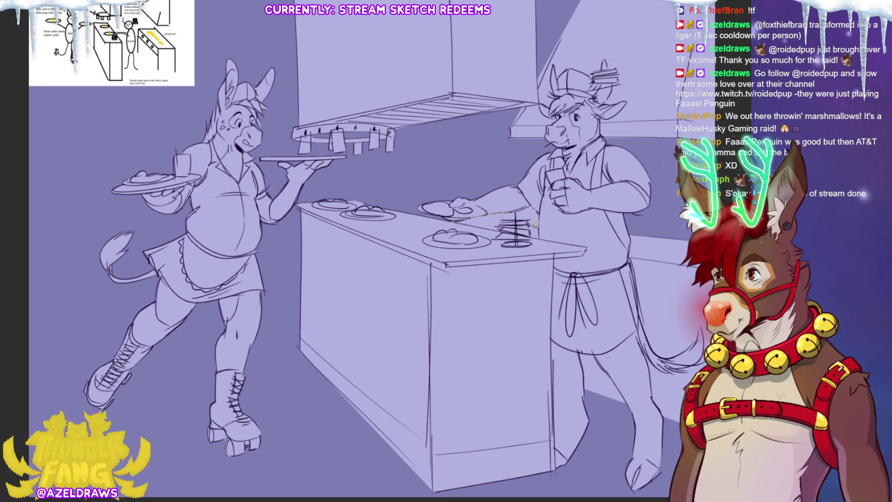
{"action": "key", "text": "ctrl+z"}
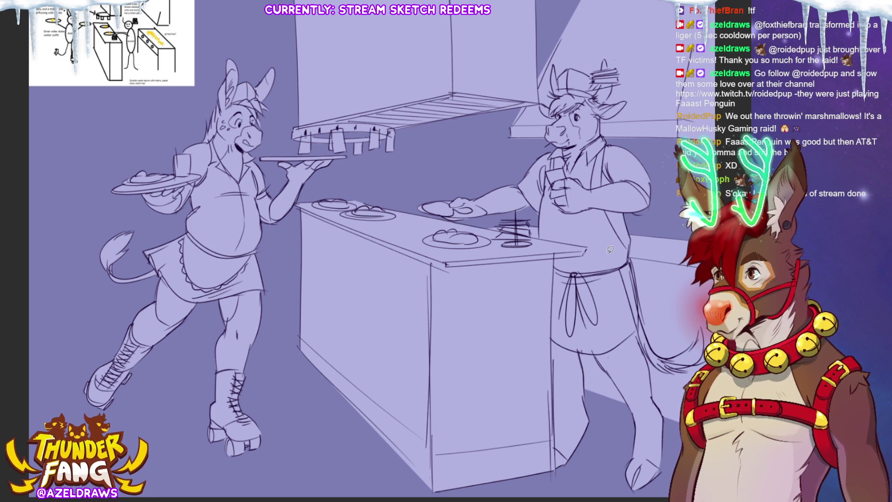
{"action": "left_click_drag", "start_coordinate": [506, 222], "coordinate": [506, 219]}
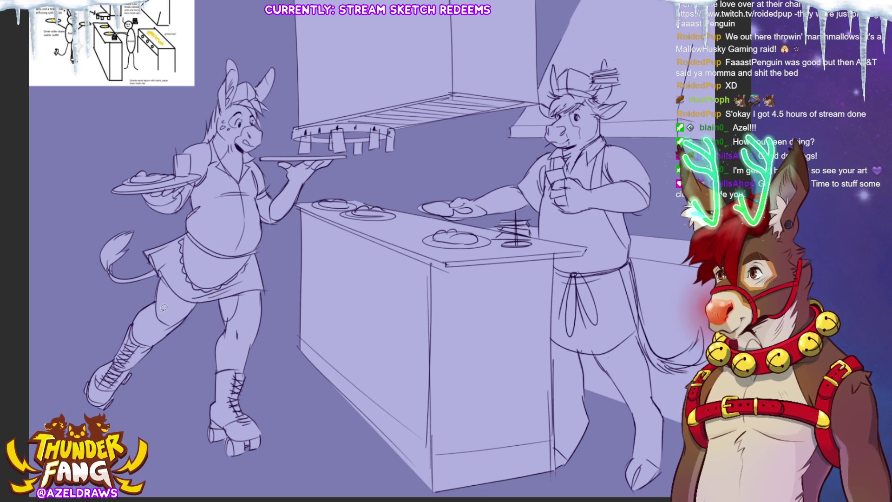
{"action": "mouse_move", "coordinate": [163, 275]}
{"action": "left_mouse_down"}
{"action": "mouse_move", "coordinate": [201, 309]}
{"action": "mouse_move", "coordinate": [160, 340]}
{"action": "mouse_move", "coordinate": [141, 339]}
{"action": "mouse_move", "coordinate": [132, 309]}
{"action": "left_mouse_up"}
Fill the donkey's other leg, tail tuft, and both hands with dark purple.
{"action": "mouse_move", "coordinate": [220, 370]}
{"action": "left_mouse_down"}
{"action": "mouse_move", "coordinate": [233, 370]}
{"action": "mouse_move", "coordinate": [269, 333]}
{"action": "mouse_move", "coordinate": [271, 291]}
{"action": "mouse_move", "coordinate": [242, 290]}
{"action": "mouse_move", "coordinate": [210, 320]}
{"action": "mouse_move", "coordinate": [216, 371]}
{"action": "left_mouse_up"}
{"action": "mouse_move", "coordinate": [160, 273]}
{"action": "left_mouse_down"}
{"action": "mouse_move", "coordinate": [142, 221]}
{"action": "mouse_move", "coordinate": [142, 293]}
{"action": "mouse_move", "coordinate": [158, 275]}
{"action": "left_mouse_up"}
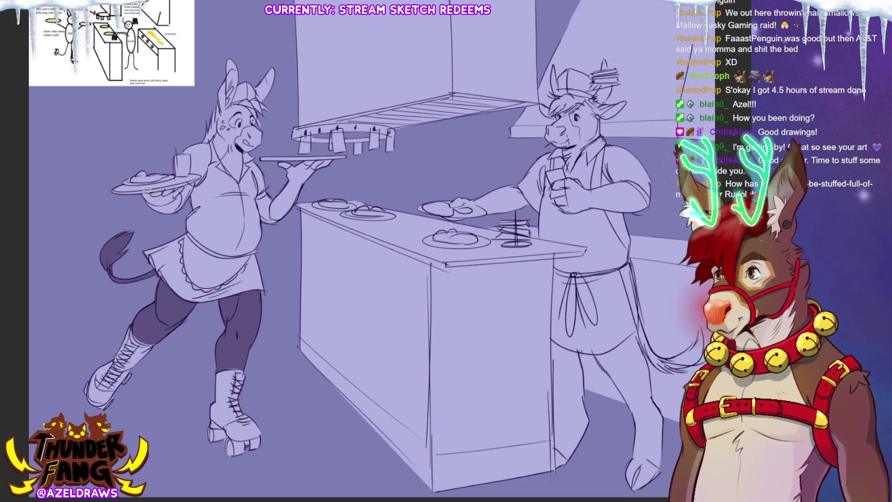
{"action": "mouse_move", "coordinate": [144, 193]}
{"action": "left_mouse_down"}
{"action": "mouse_move", "coordinate": [171, 215]}
{"action": "mouse_move", "coordinate": [190, 201]}
{"action": "mouse_move", "coordinate": [194, 181]}
{"action": "mouse_move", "coordinate": [139, 192]}
{"action": "left_mouse_up"}
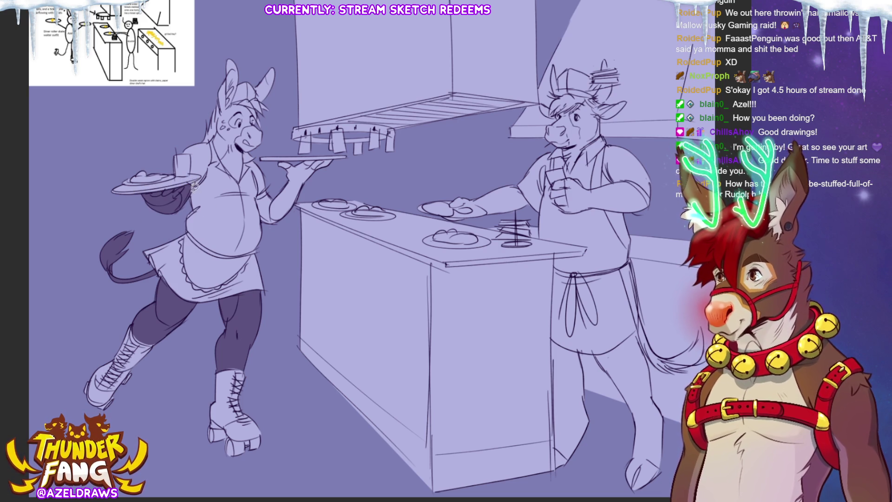
{"action": "mouse_move", "coordinate": [269, 191]}
{"action": "left_mouse_down"}
{"action": "mouse_move", "coordinate": [260, 197]}
{"action": "mouse_move", "coordinate": [281, 229]}
{"action": "mouse_move", "coordinate": [307, 185]}
{"action": "mouse_move", "coordinate": [337, 162]}
{"action": "mouse_move", "coordinate": [298, 157]}
{"action": "mouse_move", "coordinate": [275, 171]}
{"action": "mouse_move", "coordinate": [270, 192]}
{"action": "left_mouse_up"}
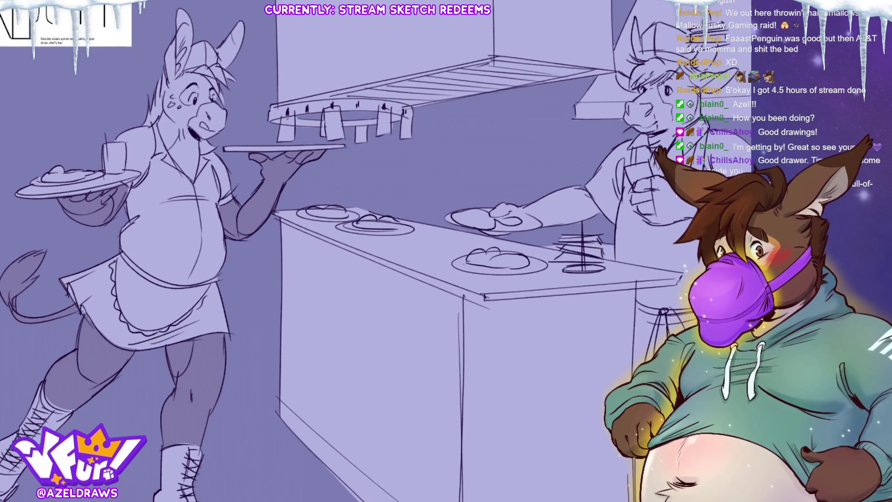
Line the donkey's neck and both tray undersides, then light-fill the order tickets and cap.
{"action": "mouse_move", "coordinate": [149, 125]}
{"action": "left_mouse_down"}
{"action": "mouse_move", "coordinate": [160, 123]}
{"action": "mouse_move", "coordinate": [198, 181]}
{"action": "mouse_move", "coordinate": [205, 137]}
{"action": "mouse_move", "coordinate": [231, 121]}
{"action": "mouse_move", "coordinate": [253, 21]}
{"action": "mouse_move", "coordinate": [165, 9]}
{"action": "mouse_move", "coordinate": [142, 124]}
{"action": "left_mouse_up"}
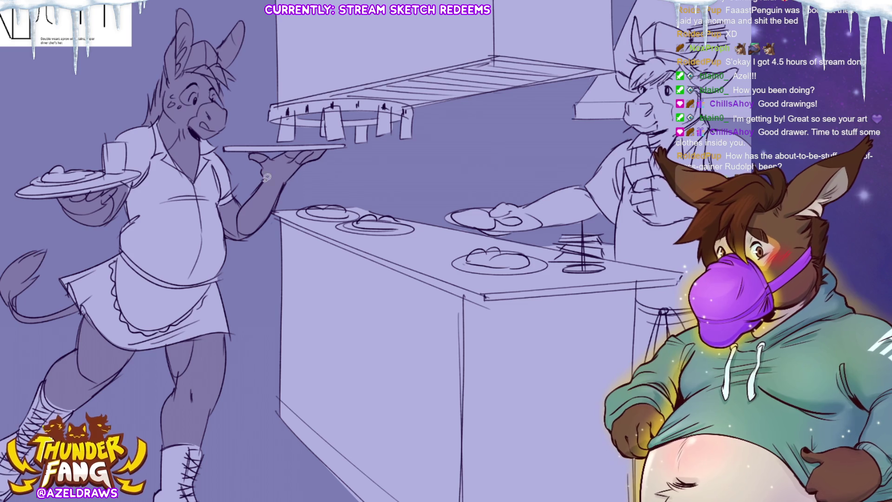
{"action": "mouse_move", "coordinate": [13, 182]}
{"action": "left_mouse_down"}
{"action": "mouse_move", "coordinate": [19, 198]}
{"action": "mouse_move", "coordinate": [139, 173]}
{"action": "mouse_move", "coordinate": [130, 148]}
{"action": "left_mouse_up"}
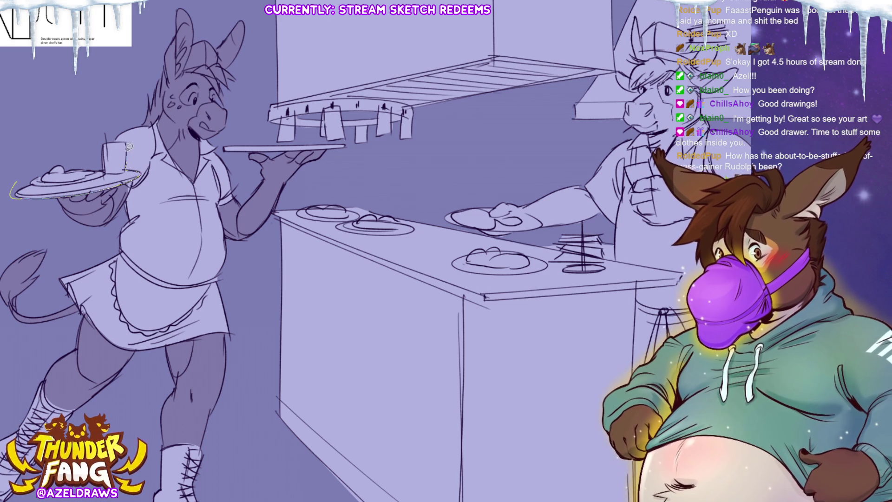
{"action": "mouse_move", "coordinate": [220, 143]}
{"action": "left_mouse_down"}
{"action": "mouse_move", "coordinate": [239, 152]}
{"action": "mouse_move", "coordinate": [350, 143]}
{"action": "left_mouse_up"}
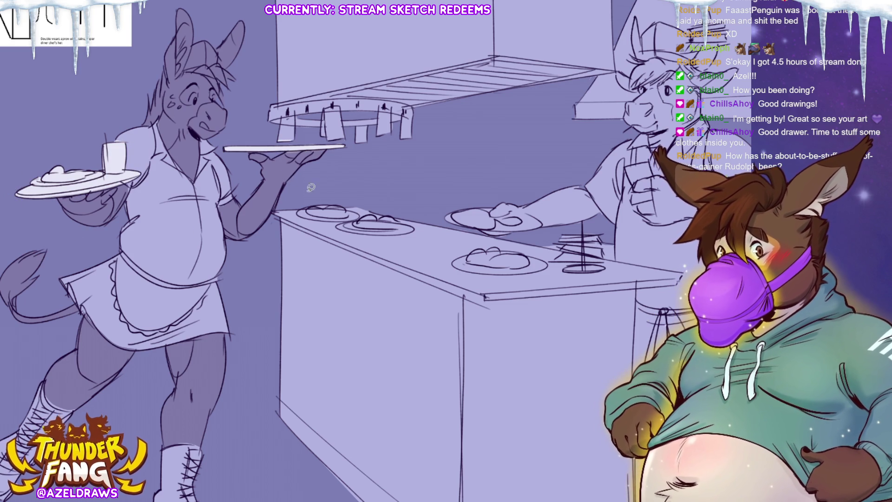
{"action": "mouse_move", "coordinate": [287, 118]}
{"action": "left_mouse_down"}
{"action": "mouse_move", "coordinate": [279, 142]}
{"action": "mouse_move", "coordinate": [293, 114]}
{"action": "mouse_move", "coordinate": [328, 141]}
{"action": "mouse_move", "coordinate": [348, 114]}
{"action": "mouse_move", "coordinate": [331, 106]}
{"action": "mouse_move", "coordinate": [374, 127]}
{"action": "mouse_move", "coordinate": [361, 120]}
{"action": "mouse_move", "coordinate": [379, 118]}
{"action": "mouse_move", "coordinate": [381, 132]}
{"action": "mouse_move", "coordinate": [395, 106]}
{"action": "mouse_move", "coordinate": [382, 110]}
{"action": "mouse_move", "coordinate": [404, 136]}
{"action": "mouse_move", "coordinate": [411, 108]}
{"action": "left_mouse_up"}
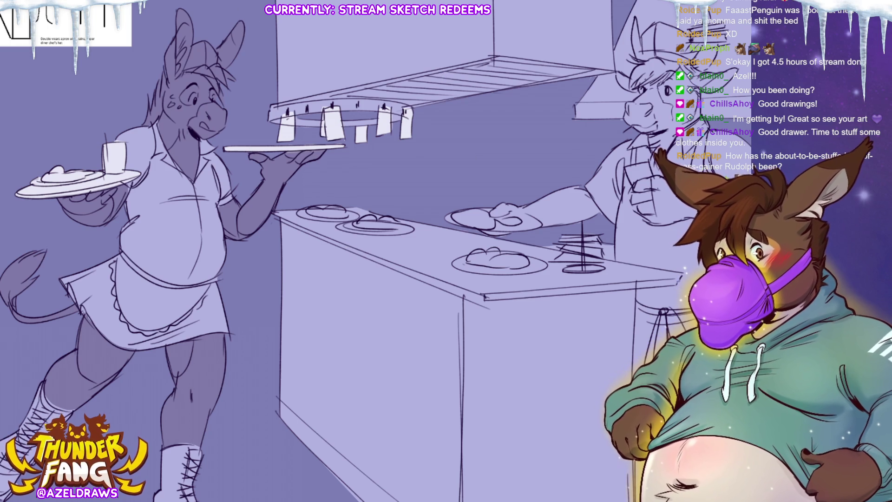
{"action": "mouse_move", "coordinate": [185, 69]}
{"action": "left_mouse_down"}
{"action": "mouse_move", "coordinate": [211, 32]}
{"action": "mouse_move", "coordinate": [220, 58]}
{"action": "mouse_move", "coordinate": [184, 72]}
{"action": "left_mouse_up"}
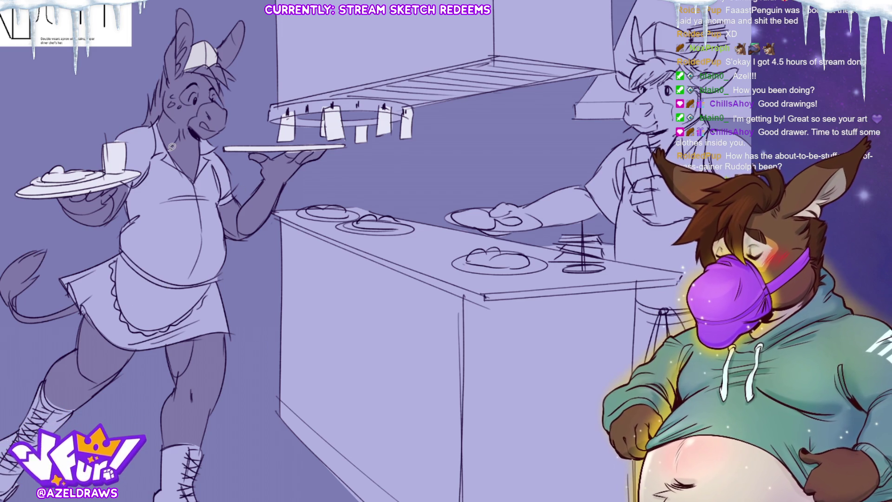
Add a light neck line, enlarge the donkey's eye with a brow, light-fill an ear, and ink the apron hem.
{"action": "mouse_move", "coordinate": [171, 148]}
{"action": "left_mouse_down"}
{"action": "mouse_move", "coordinate": [186, 125]}
{"action": "mouse_move", "coordinate": [222, 102]}
{"action": "mouse_move", "coordinate": [228, 124]}
{"action": "mouse_move", "coordinate": [206, 137]}
{"action": "mouse_move", "coordinate": [195, 179]}
{"action": "mouse_move", "coordinate": [168, 145]}
{"action": "left_mouse_up"}
{"action": "mouse_move", "coordinate": [184, 93]}
{"action": "left_mouse_down"}
{"action": "mouse_move", "coordinate": [199, 98]}
{"action": "mouse_move", "coordinate": [205, 84]}
{"action": "mouse_move", "coordinate": [218, 87]}
{"action": "mouse_move", "coordinate": [215, 101]}
{"action": "left_mouse_up"}
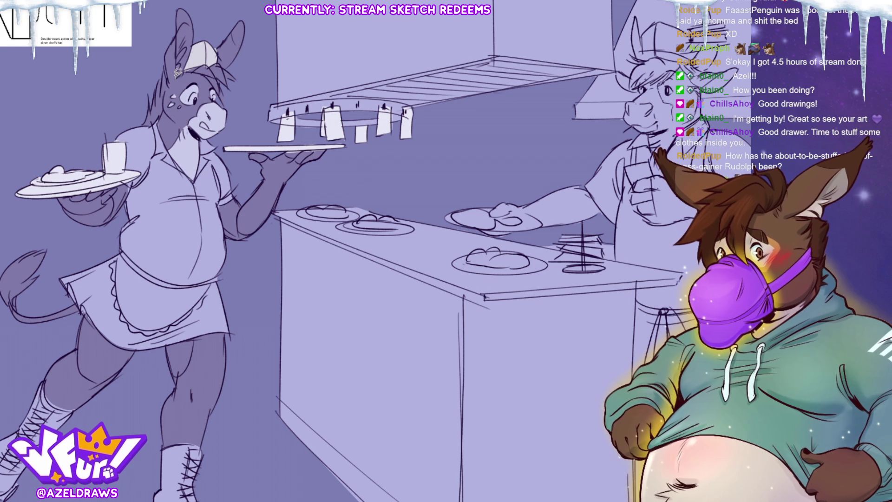
{"action": "mouse_move", "coordinate": [179, 42]}
{"action": "left_mouse_down"}
{"action": "mouse_move", "coordinate": [186, 16]}
{"action": "mouse_move", "coordinate": [199, 23]}
{"action": "mouse_move", "coordinate": [193, 65]}
{"action": "mouse_move", "coordinate": [179, 44]}
{"action": "left_mouse_up"}
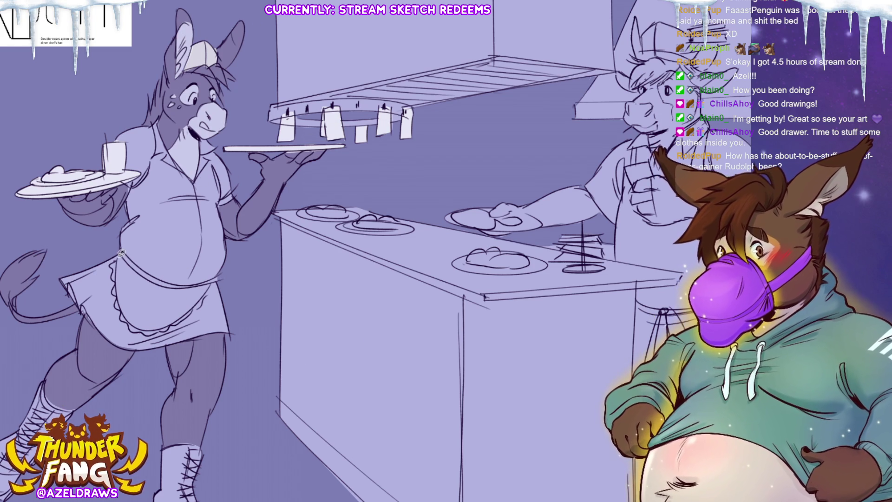
{"action": "mouse_move", "coordinate": [116, 286]}
{"action": "left_mouse_down"}
{"action": "mouse_move", "coordinate": [138, 331]}
{"action": "mouse_move", "coordinate": [175, 332]}
{"action": "mouse_move", "coordinate": [212, 275]}
{"action": "mouse_move", "coordinate": [137, 258]}
{"action": "mouse_move", "coordinate": [117, 263]}
{"action": "left_mouse_up"}
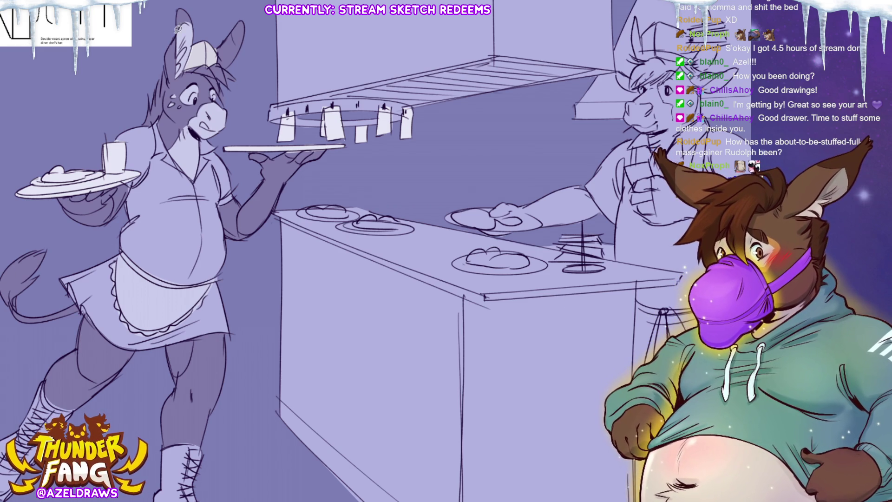
Darken both of the donkey's ear tips and add a dark forelock strand.
{"action": "left_click_drag", "start_coordinate": [186, 32], "coordinate": [180, 12]}
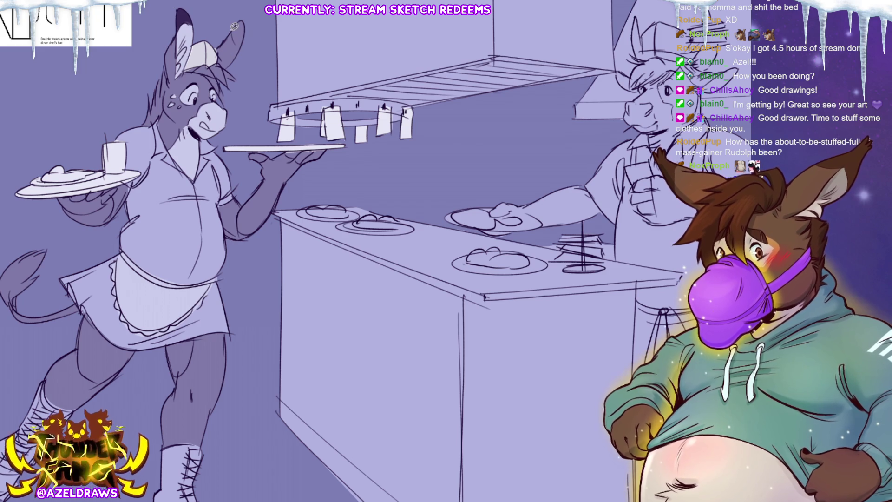
{"action": "left_click_drag", "start_coordinate": [241, 44], "coordinate": [238, 19]}
{"action": "mouse_move", "coordinate": [187, 72]}
{"action": "left_mouse_down"}
{"action": "mouse_move", "coordinate": [236, 95]}
{"action": "mouse_move", "coordinate": [224, 63]}
{"action": "mouse_move", "coordinate": [210, 60]}
{"action": "mouse_move", "coordinate": [182, 68]}
{"action": "mouse_move", "coordinate": [158, 117]}
{"action": "mouse_move", "coordinate": [139, 124]}
{"action": "mouse_move", "coordinate": [138, 93]}
{"action": "left_mouse_up"}
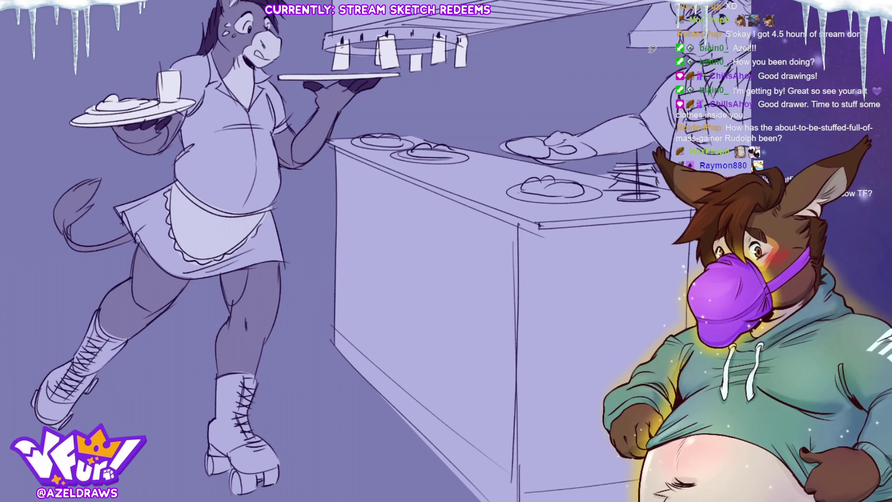
Fill the tail tuft, left boot heel and right skate wheels dark, then fit the sketch to view.
{"action": "mouse_move", "coordinate": [64, 245]}
{"action": "left_mouse_down"}
{"action": "mouse_move", "coordinate": [107, 198]}
{"action": "mouse_move", "coordinate": [58, 223]}
{"action": "left_mouse_up"}
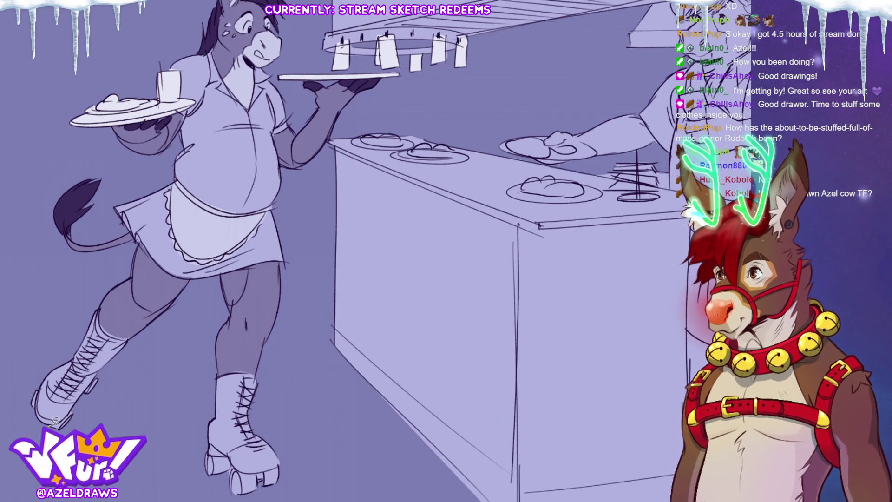
{"action": "left_click_drag", "start_coordinate": [110, 373], "coordinate": [81, 404]}
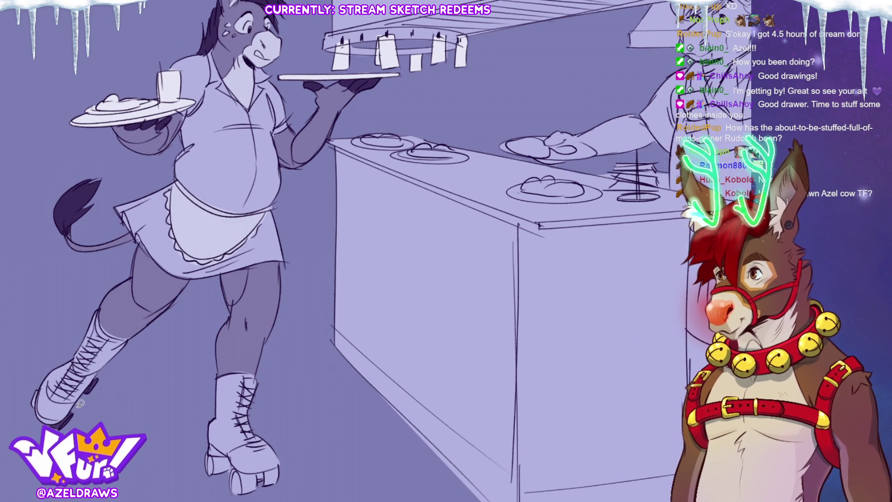
{"action": "mouse_move", "coordinate": [232, 464]}
{"action": "left_mouse_down"}
{"action": "mouse_move", "coordinate": [207, 449]}
{"action": "mouse_move", "coordinate": [228, 472]}
{"action": "mouse_move", "coordinate": [289, 462]}
{"action": "mouse_move", "coordinate": [232, 458]}
{"action": "left_mouse_up"}
{"action": "scroll", "coordinate": [289, 462], "scroll_direction": "down", "scroll_amount": 1}
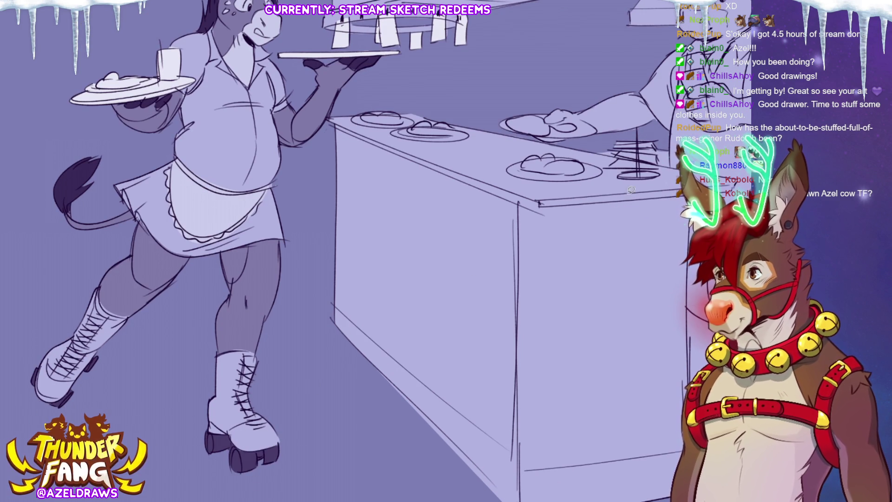
{"action": "key", "text": "ctrl+0"}
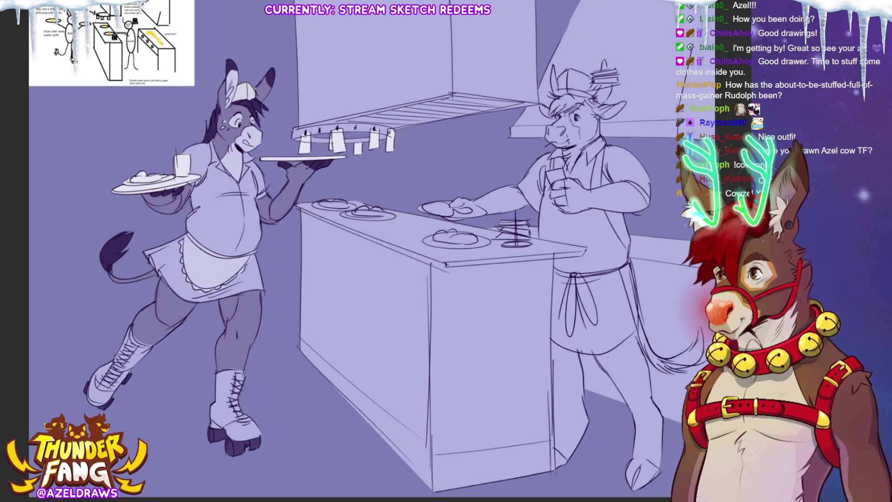
Darken the kitchen hood with a polyline selection, deselect, and sketch a line down the cow's back.
{"action": "left_click", "coordinate": [316, 124]}
{"action": "left_click", "coordinate": [452, 93]}
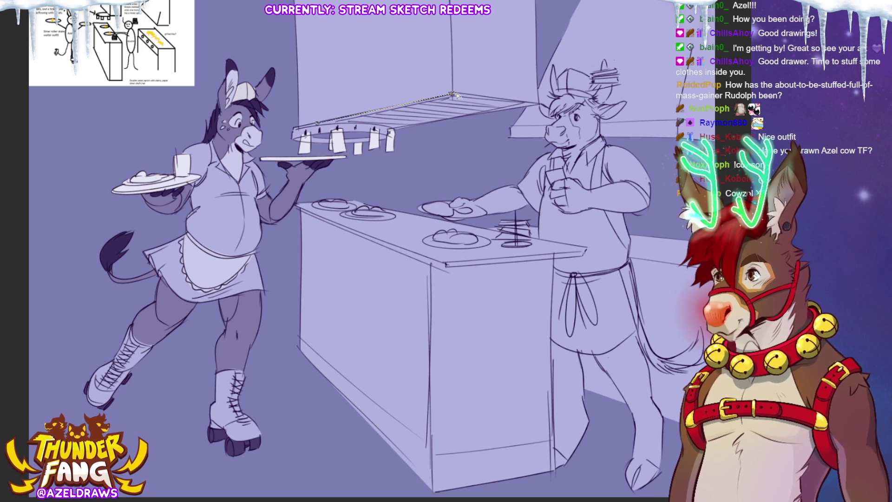
{"action": "left_click", "coordinate": [541, 103]}
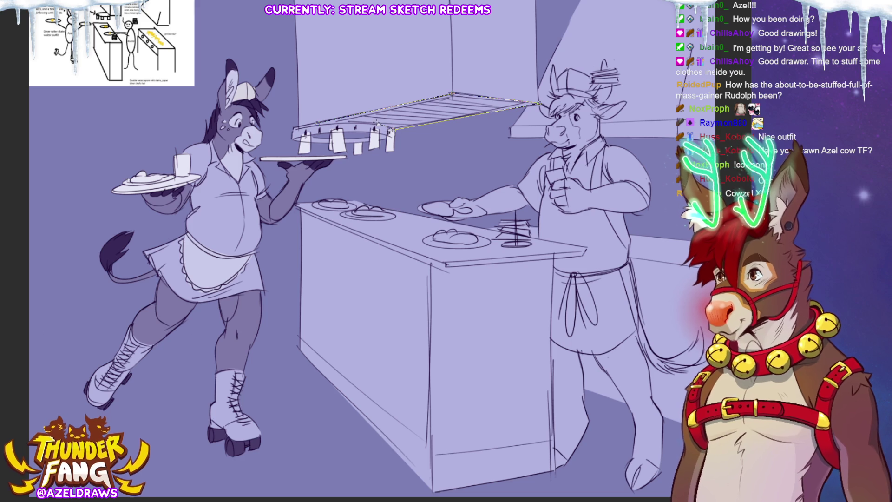
{"action": "left_click", "coordinate": [317, 123]}
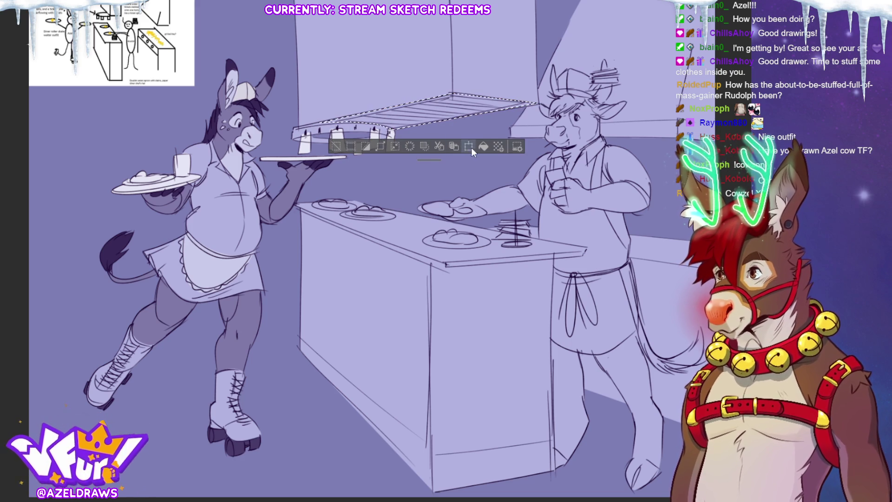
{"action": "key", "text": "ctrl+d"}
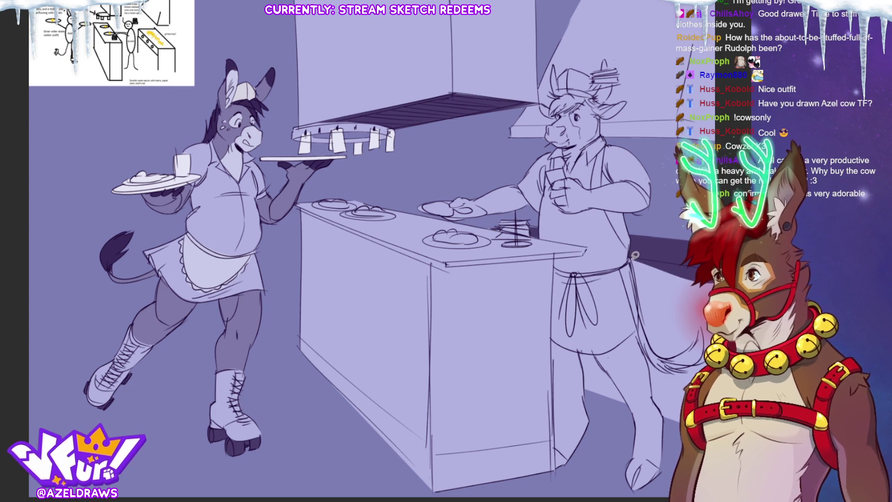
{"action": "left_click_drag", "start_coordinate": [634, 254], "coordinate": [644, 343]}
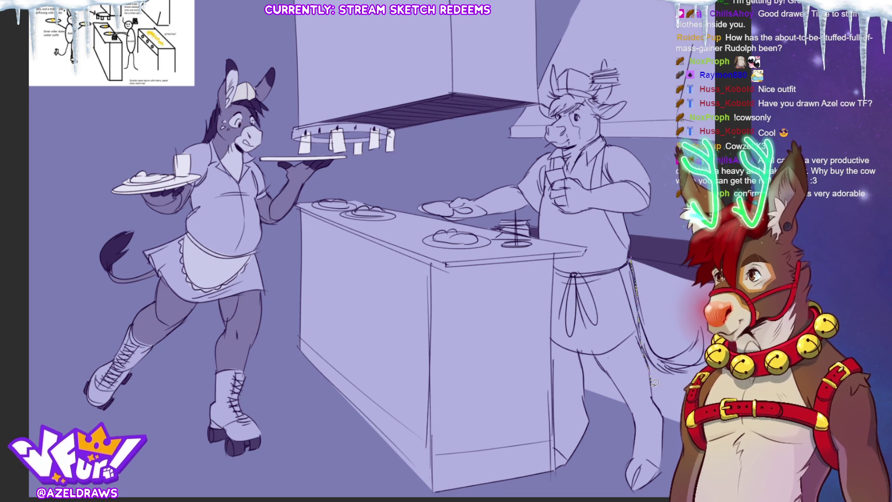
Undo trial back and leg strokes, draw the cow's hanging tail, fill beside it, and erase stray marks.
{"action": "key", "text": "ctrl+z"}
{"action": "mouse_move", "coordinate": [587, 390]}
{"action": "left_mouse_down"}
{"action": "mouse_move", "coordinate": [593, 351]}
{"action": "mouse_move", "coordinate": [633, 421]}
{"action": "left_mouse_up"}
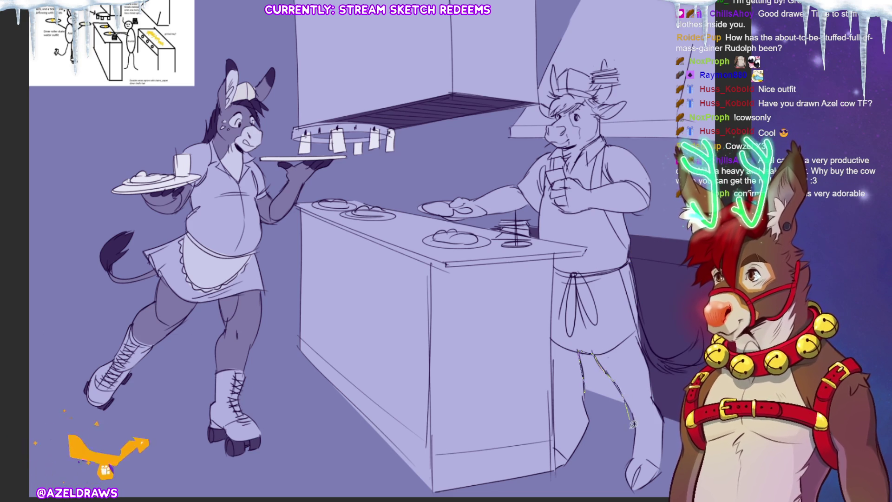
{"action": "key", "text": "ctrl+z"}
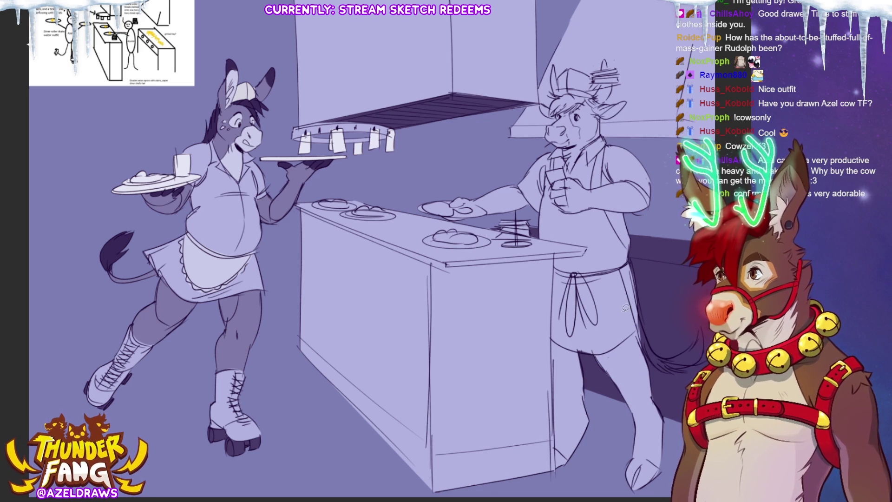
{"action": "left_click_drag", "start_coordinate": [635, 275], "coordinate": [663, 357]}
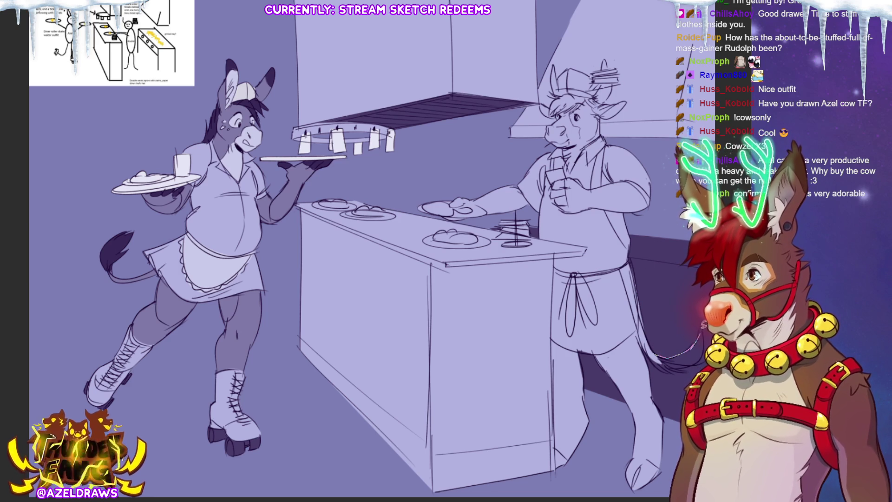
{"action": "mouse_move", "coordinate": [680, 366]}
{"action": "left_mouse_down"}
{"action": "mouse_move", "coordinate": [651, 352]}
{"action": "mouse_move", "coordinate": [694, 345]}
{"action": "left_mouse_up"}
{"action": "left_click_drag", "start_coordinate": [668, 366], "coordinate": [657, 354]}
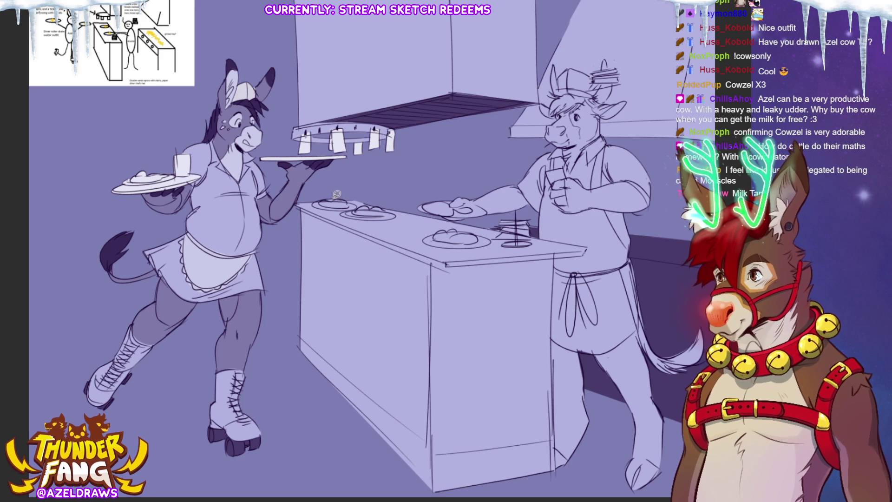
Lighten and outline the counter plate, sketch tickets on the spike, shade the held plate, and draw a jug.
{"action": "mouse_move", "coordinate": [316, 206]}
{"action": "left_mouse_down"}
{"action": "mouse_move", "coordinate": [341, 195]}
{"action": "mouse_move", "coordinate": [345, 213]}
{"action": "mouse_move", "coordinate": [398, 211]}
{"action": "mouse_move", "coordinate": [348, 211]}
{"action": "left_mouse_up"}
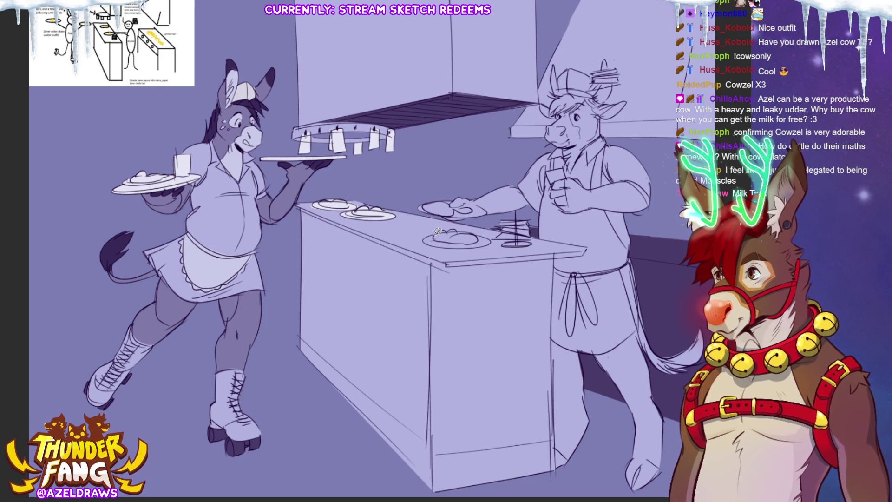
{"action": "mouse_move", "coordinate": [439, 242]}
{"action": "left_mouse_down"}
{"action": "mouse_move", "coordinate": [492, 240]}
{"action": "mouse_move", "coordinate": [447, 230]}
{"action": "left_mouse_up"}
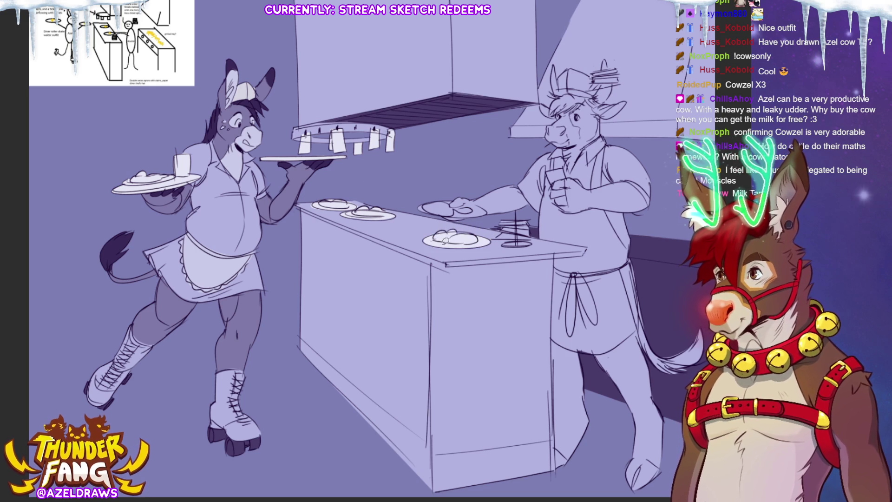
{"action": "mouse_move", "coordinate": [503, 229]}
{"action": "left_mouse_down"}
{"action": "mouse_move", "coordinate": [509, 237]}
{"action": "mouse_move", "coordinate": [534, 233]}
{"action": "mouse_move", "coordinate": [530, 218]}
{"action": "mouse_move", "coordinate": [506, 244]}
{"action": "mouse_move", "coordinate": [532, 237]}
{"action": "left_mouse_up"}
{"action": "mouse_move", "coordinate": [437, 198]}
{"action": "left_mouse_down"}
{"action": "mouse_move", "coordinate": [429, 210]}
{"action": "mouse_move", "coordinate": [474, 212]}
{"action": "mouse_move", "coordinate": [470, 200]}
{"action": "mouse_move", "coordinate": [441, 202]}
{"action": "left_mouse_up"}
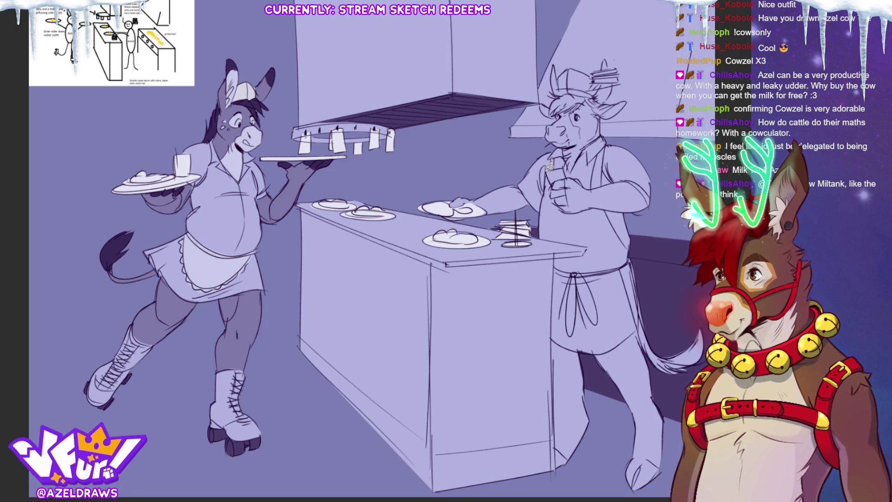
{"action": "mouse_move", "coordinate": [542, 205]}
{"action": "left_mouse_down"}
{"action": "mouse_move", "coordinate": [540, 236]}
{"action": "mouse_move", "coordinate": [579, 228]}
{"action": "mouse_move", "coordinate": [557, 194]}
{"action": "mouse_move", "coordinate": [567, 163]}
{"action": "mouse_move", "coordinate": [557, 160]}
{"action": "mouse_move", "coordinate": [568, 167]}
{"action": "left_mouse_up"}
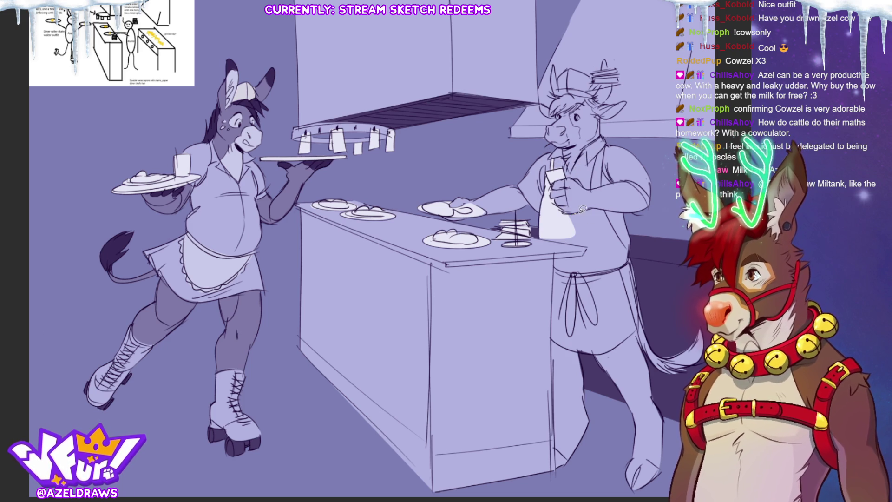
Fill the cow's apron lighter, lighten his hat brim, and outline a pale marking around his eye.
{"action": "mouse_move", "coordinate": [612, 231]}
{"action": "left_mouse_down"}
{"action": "mouse_move", "coordinate": [600, 265]}
{"action": "mouse_move", "coordinate": [565, 274]}
{"action": "mouse_move", "coordinate": [557, 257]}
{"action": "mouse_move", "coordinate": [587, 245]}
{"action": "mouse_move", "coordinate": [546, 232]}
{"action": "mouse_move", "coordinate": [555, 211]}
{"action": "left_mouse_up"}
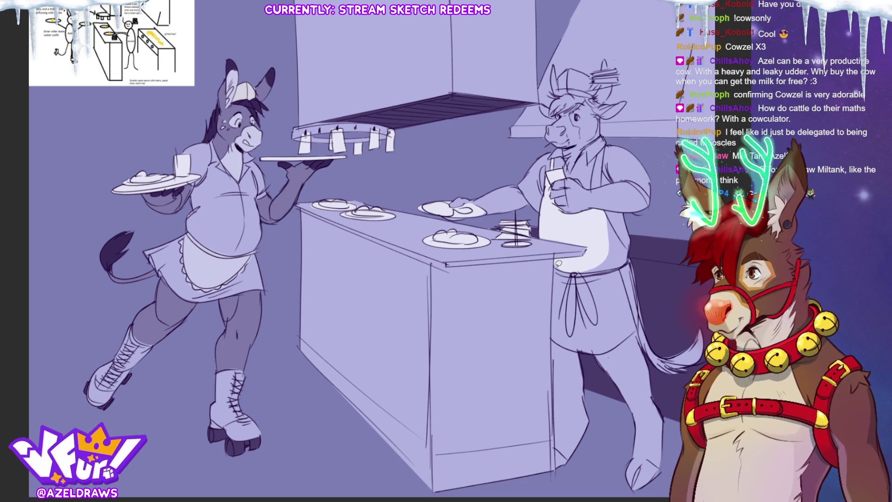
{"action": "mouse_move", "coordinate": [556, 337]}
{"action": "left_mouse_down"}
{"action": "mouse_move", "coordinate": [585, 348]}
{"action": "mouse_move", "coordinate": [640, 323]}
{"action": "mouse_move", "coordinate": [631, 244]}
{"action": "mouse_move", "coordinate": [610, 214]}
{"action": "mouse_move", "coordinate": [600, 241]}
{"action": "left_mouse_up"}
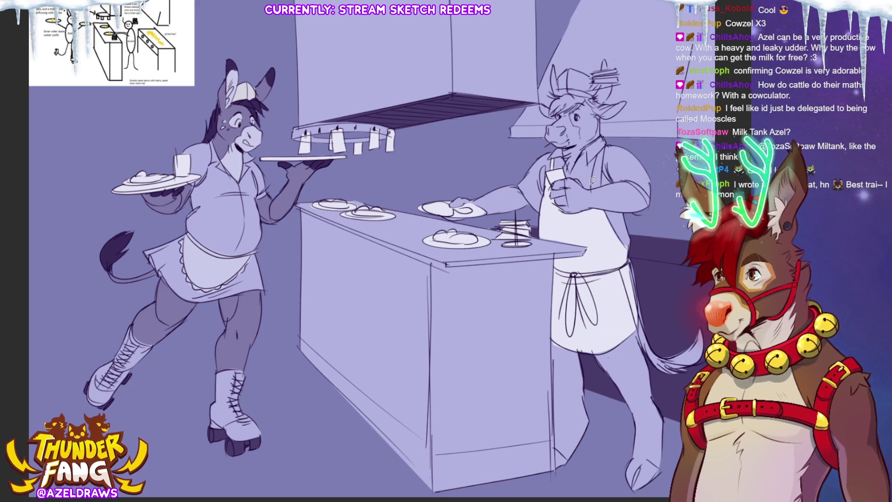
{"action": "mouse_move", "coordinate": [594, 181]}
{"action": "left_mouse_down"}
{"action": "mouse_move", "coordinate": [605, 139]}
{"action": "mouse_move", "coordinate": [605, 186]}
{"action": "mouse_move", "coordinate": [593, 184]}
{"action": "left_mouse_up"}
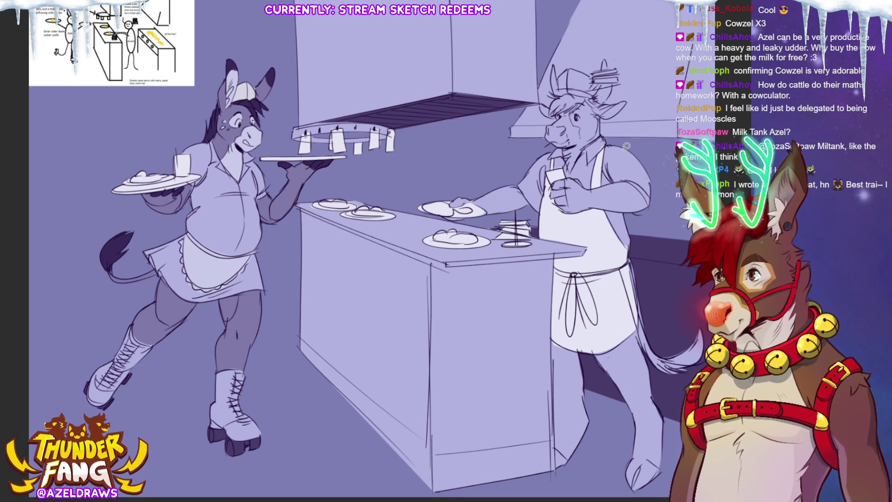
{"action": "mouse_move", "coordinate": [563, 76]}
{"action": "left_mouse_down"}
{"action": "mouse_move", "coordinate": [561, 91]}
{"action": "mouse_move", "coordinate": [594, 94]}
{"action": "mouse_move", "coordinate": [621, 69]}
{"action": "mouse_move", "coordinate": [564, 72]}
{"action": "left_mouse_up"}
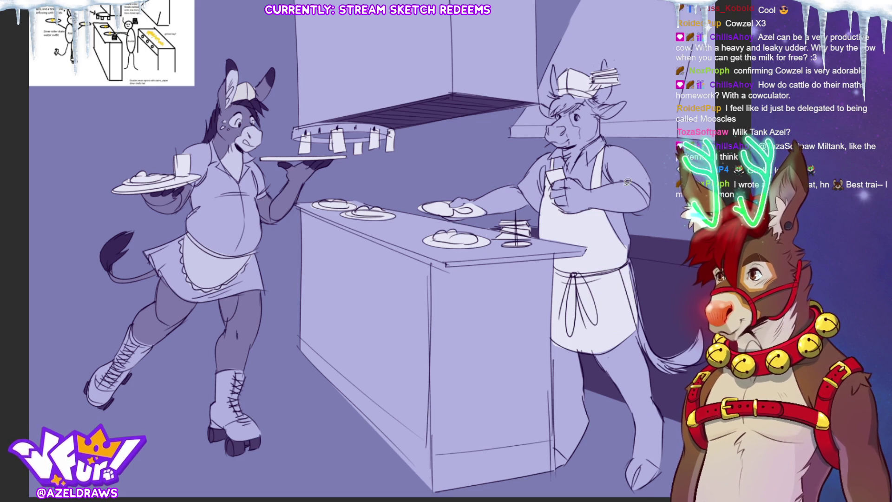
{"action": "mouse_move", "coordinate": [554, 122]}
{"action": "left_mouse_down"}
{"action": "mouse_move", "coordinate": [571, 108]}
{"action": "mouse_move", "coordinate": [578, 116]}
{"action": "mouse_move", "coordinate": [572, 145]}
{"action": "mouse_move", "coordinate": [564, 122]}
{"action": "mouse_move", "coordinate": [601, 133]}
{"action": "mouse_move", "coordinate": [572, 167]}
{"action": "mouse_move", "coordinate": [587, 127]}
{"action": "left_mouse_up"}
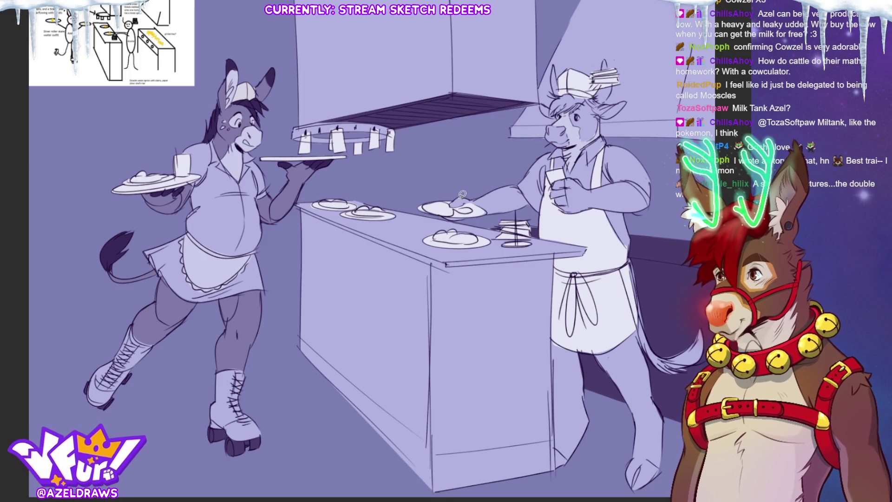
Lasso-fill dark hide patches near the cow's hand and along his leg and tail.
{"action": "mouse_move", "coordinate": [473, 197]}
{"action": "left_mouse_down"}
{"action": "mouse_move", "coordinate": [512, 183]}
{"action": "mouse_move", "coordinate": [526, 200]}
{"action": "mouse_move", "coordinate": [521, 218]}
{"action": "left_mouse_up"}
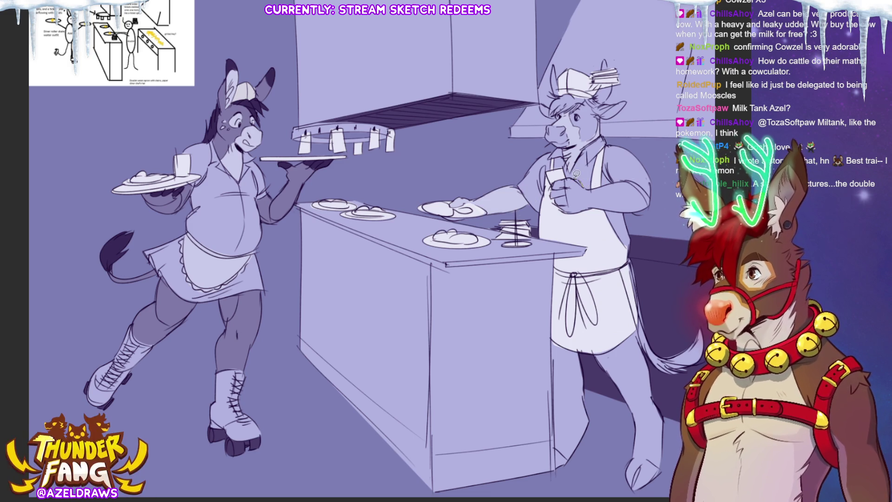
{"action": "mouse_move", "coordinate": [557, 179]}
{"action": "left_mouse_down"}
{"action": "mouse_move", "coordinate": [563, 205]}
{"action": "mouse_move", "coordinate": [645, 195]}
{"action": "mouse_move", "coordinate": [625, 181]}
{"action": "mouse_move", "coordinate": [567, 180]}
{"action": "left_mouse_up"}
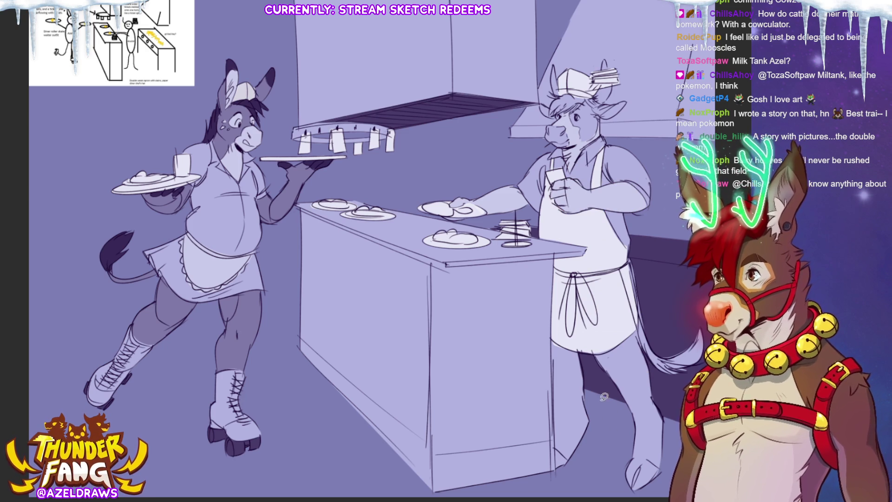
{"action": "mouse_move", "coordinate": [581, 347]}
{"action": "left_mouse_down"}
{"action": "mouse_move", "coordinate": [592, 449]}
{"action": "mouse_move", "coordinate": [557, 472]}
{"action": "mouse_move", "coordinate": [554, 336]}
{"action": "mouse_move", "coordinate": [607, 349]}
{"action": "mouse_move", "coordinate": [638, 324]}
{"action": "mouse_move", "coordinate": [645, 345]}
{"action": "left_mouse_up"}
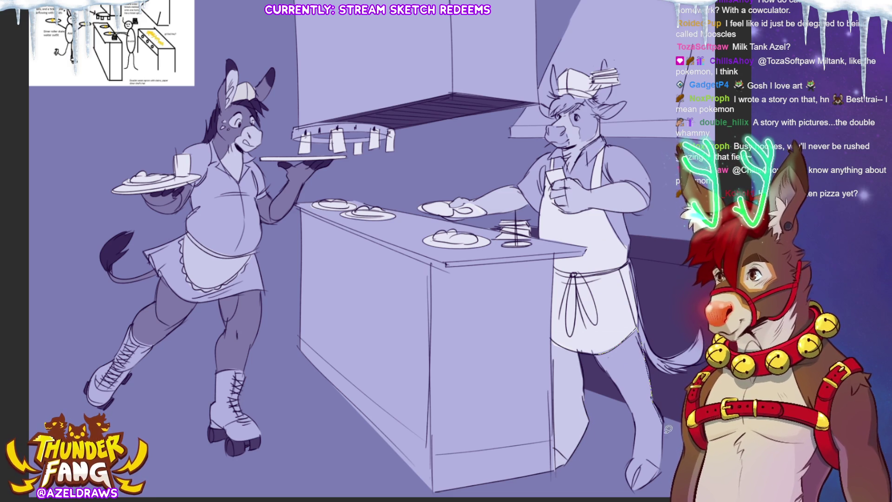
{"action": "mouse_move", "coordinate": [640, 497]}
{"action": "left_mouse_down"}
{"action": "mouse_move", "coordinate": [628, 405]}
{"action": "mouse_move", "coordinate": [598, 358]}
{"action": "left_mouse_up"}
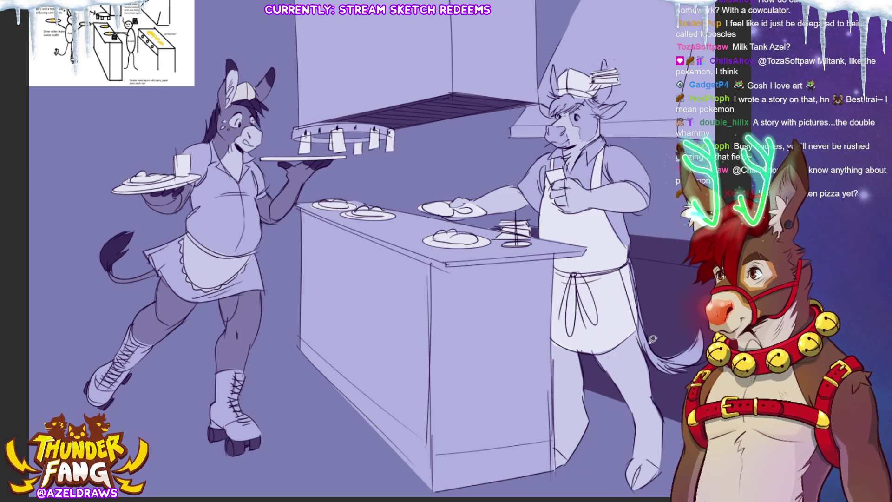
{"action": "mouse_move", "coordinate": [640, 312]}
{"action": "left_mouse_down"}
{"action": "mouse_move", "coordinate": [656, 350]}
{"action": "mouse_move", "coordinate": [649, 352]}
{"action": "mouse_move", "coordinate": [669, 279]}
{"action": "left_mouse_up"}
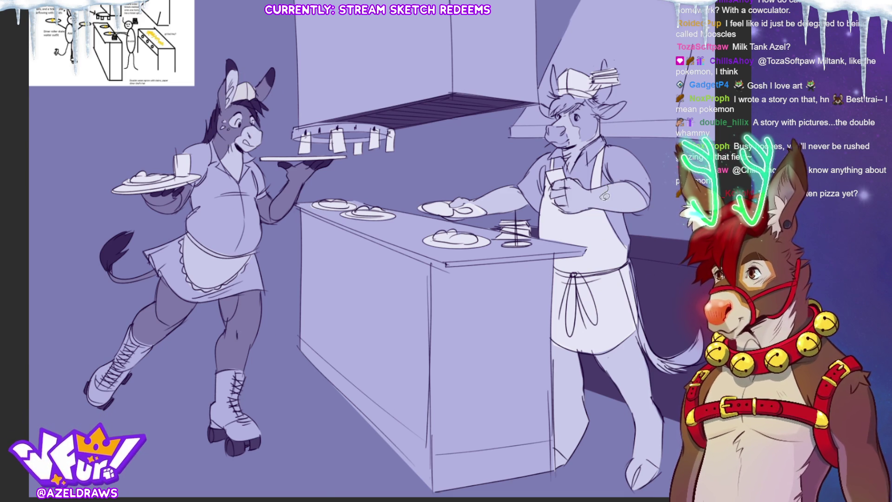
Add a dark upper-arm patch, redraw the forearm line, and sketch a dark forelock under the hat.
{"action": "mouse_move", "coordinate": [578, 210]}
{"action": "left_mouse_down"}
{"action": "mouse_move", "coordinate": [559, 200]}
{"action": "mouse_move", "coordinate": [576, 175]}
{"action": "mouse_move", "coordinate": [613, 182]}
{"action": "left_mouse_up"}
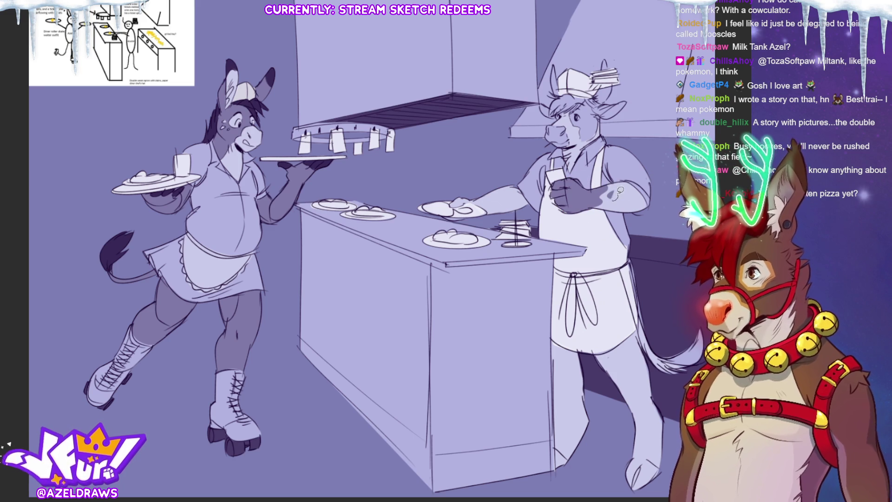
{"action": "left_click_drag", "start_coordinate": [614, 197], "coordinate": [619, 187]}
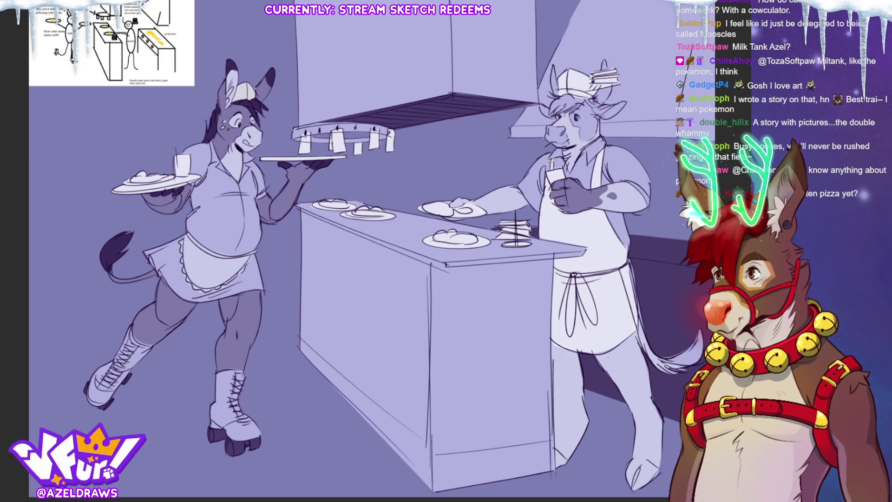
{"action": "mouse_move", "coordinate": [483, 195]}
{"action": "left_mouse_down"}
{"action": "mouse_move", "coordinate": [489, 201]}
{"action": "mouse_move", "coordinate": [517, 185]}
{"action": "mouse_move", "coordinate": [484, 201]}
{"action": "mouse_move", "coordinate": [503, 193]}
{"action": "left_mouse_up"}
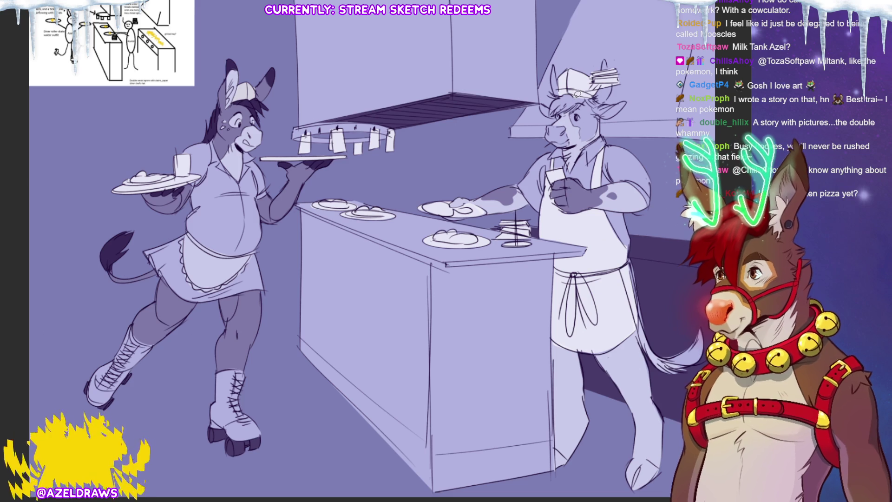
{"action": "mouse_move", "coordinate": [552, 89]}
{"action": "left_mouse_down"}
{"action": "mouse_move", "coordinate": [553, 114]}
{"action": "mouse_move", "coordinate": [596, 99]}
{"action": "left_mouse_up"}
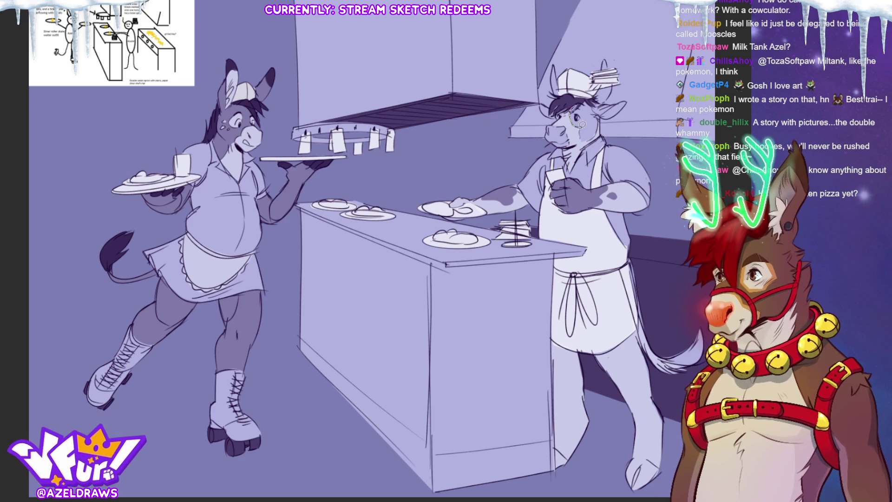
Lasso-fill a darker hide patch across the cow cook's face.
{"action": "mouse_move", "coordinate": [615, 102]}
{"action": "left_mouse_down"}
{"action": "mouse_move", "coordinate": [590, 98]}
{"action": "mouse_move", "coordinate": [612, 93]}
{"action": "left_mouse_up"}
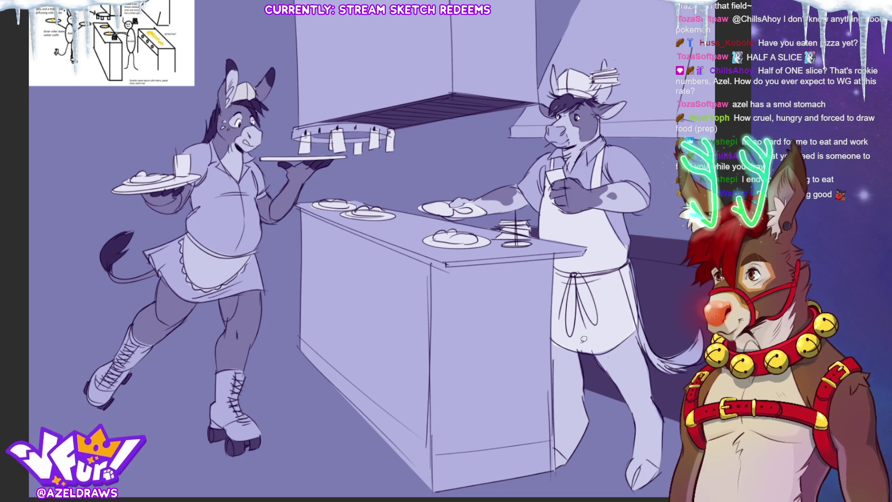
Draw new lines down the cow's leg, undoing the unwanted right-edge stroke.
{"action": "mouse_move", "coordinate": [555, 360]}
{"action": "left_mouse_down"}
{"action": "mouse_move", "coordinate": [587, 389]}
{"action": "mouse_move", "coordinate": [593, 442]}
{"action": "mouse_move", "coordinate": [558, 466]}
{"action": "mouse_move", "coordinate": [557, 453]}
{"action": "left_mouse_up"}
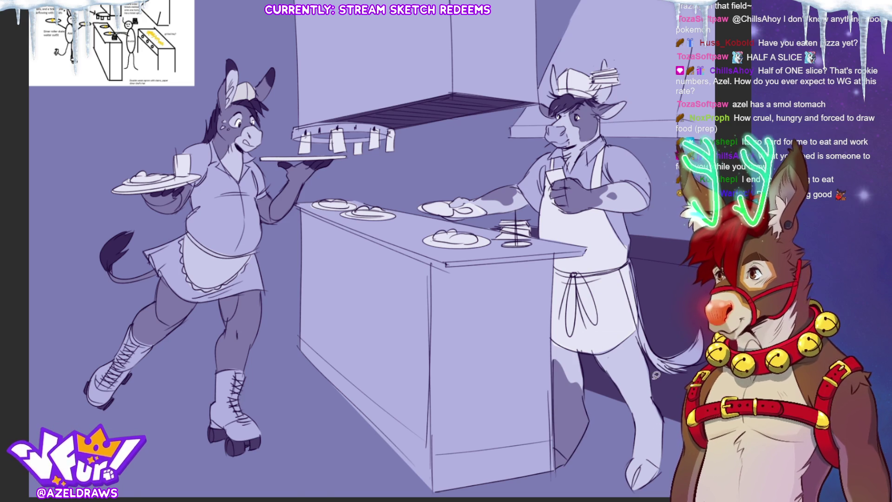
{"action": "mouse_move", "coordinate": [649, 397]}
{"action": "left_mouse_down"}
{"action": "mouse_move", "coordinate": [641, 437]}
{"action": "mouse_move", "coordinate": [664, 452]}
{"action": "left_mouse_up"}
{"action": "key", "text": "ctrl+z"}
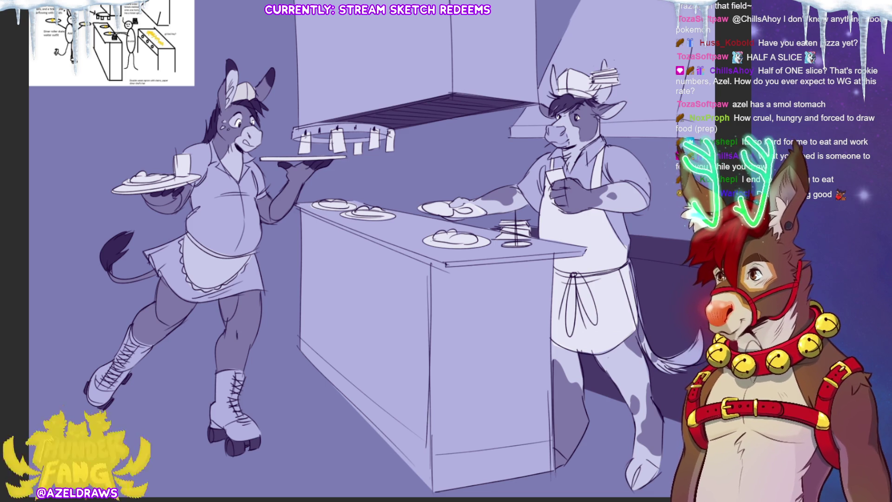
Try a redrawn tail line, undo it, then transform the drawing and narrow it from the left.
{"action": "left_click_drag", "start_coordinate": [661, 359], "coordinate": [696, 345]}
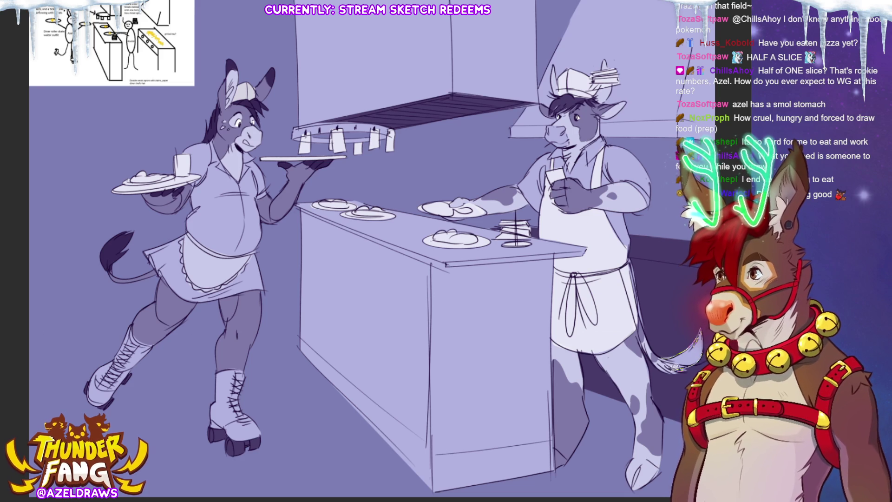
{"action": "key", "text": "ctrl+z"}
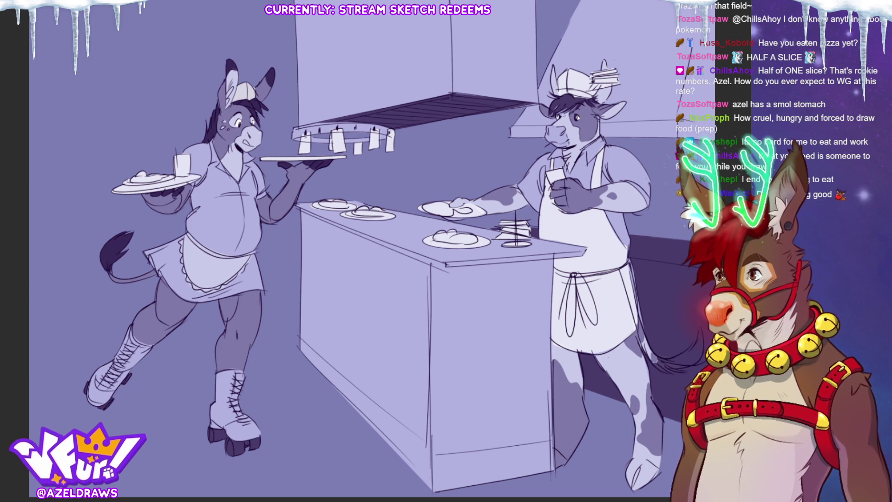
{"action": "key", "text": "ctrl+t"}
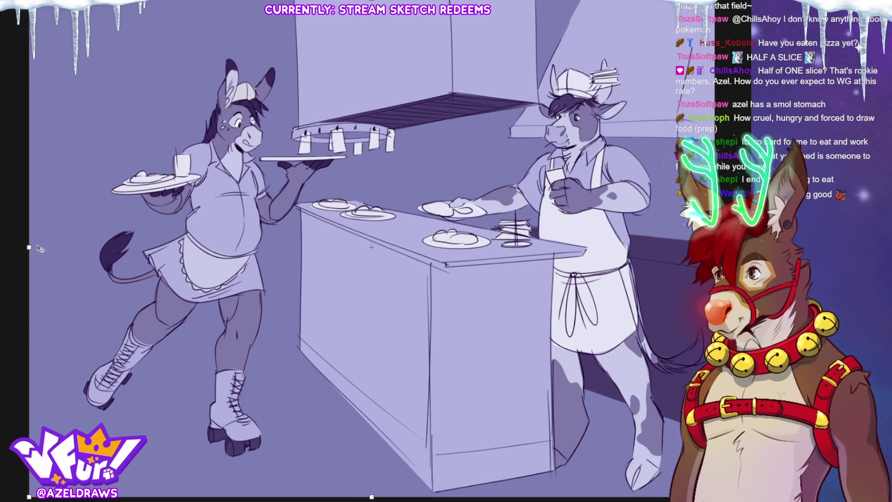
{"action": "left_click_drag", "start_coordinate": [29, 248], "coordinate": [77, 246]}
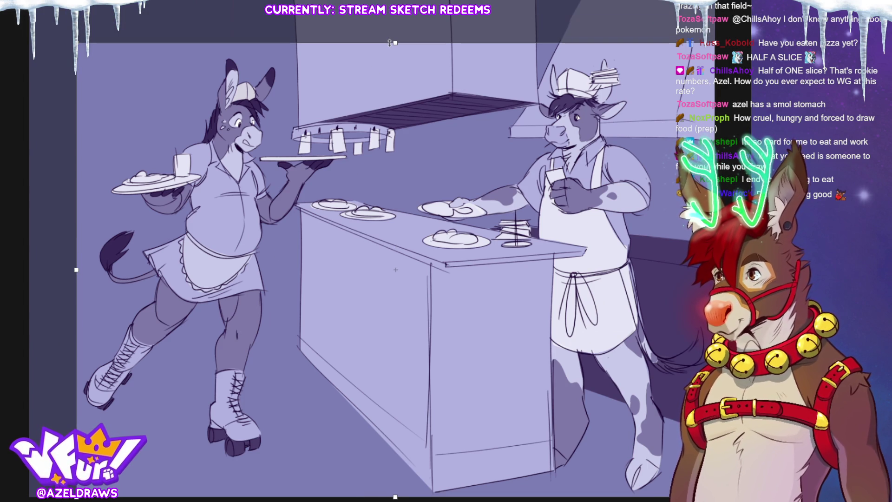
Cancel the pending transform, shift the view up-left, and shade the cow's back hoof dark.
{"action": "key", "text": "Escape"}
{"action": "left_click_drag", "start_coordinate": [415, 210], "coordinate": [391, 187]}
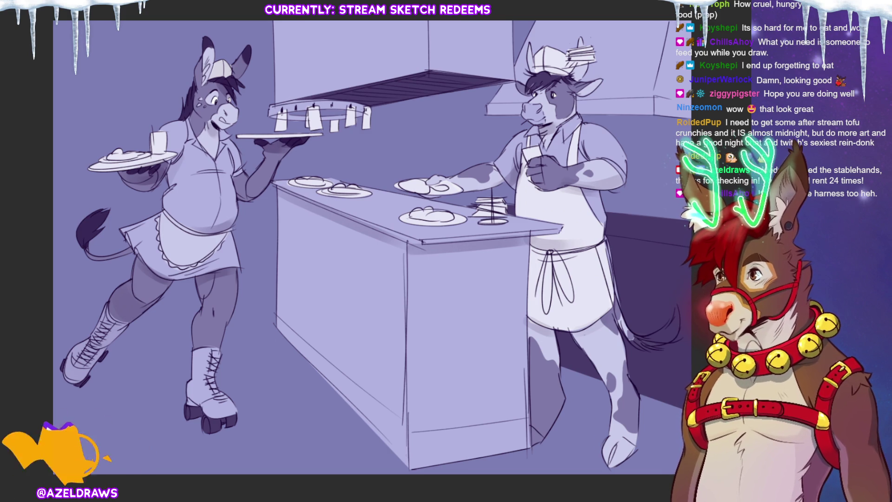
{"action": "mouse_move", "coordinate": [603, 447]}
{"action": "left_mouse_down"}
{"action": "mouse_move", "coordinate": [616, 433]}
{"action": "mouse_move", "coordinate": [638, 454]}
{"action": "mouse_move", "coordinate": [599, 465]}
{"action": "left_mouse_up"}
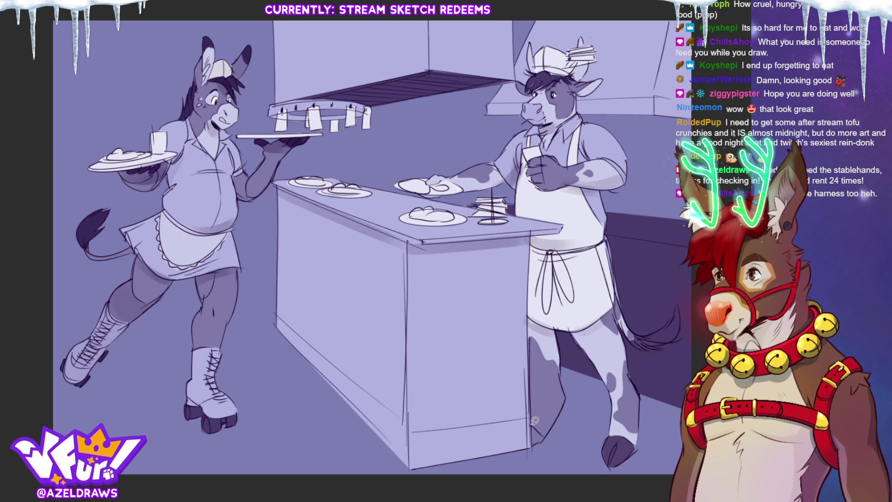
Shade the counter's lower corner, the hanging order ticket, and the food on every plate.
{"action": "mouse_move", "coordinate": [533, 436]}
{"action": "left_mouse_down"}
{"action": "mouse_move", "coordinate": [546, 441]}
{"action": "mouse_move", "coordinate": [533, 424]}
{"action": "left_mouse_up"}
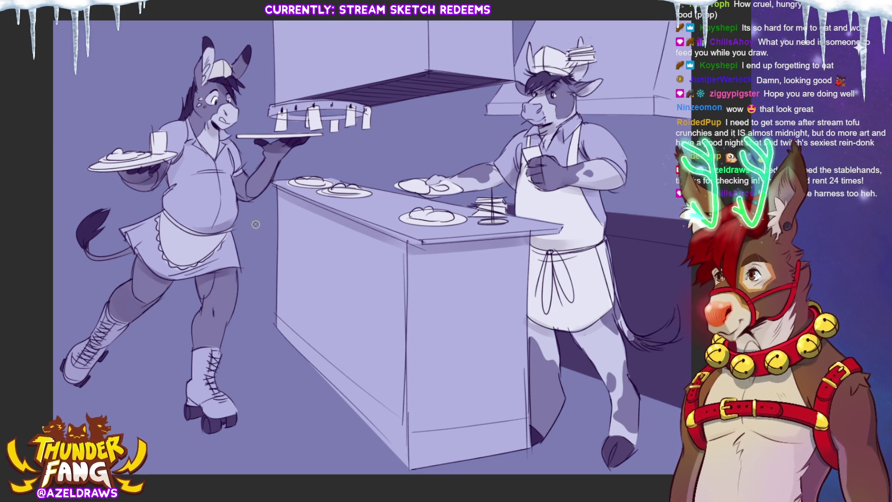
{"action": "left_click_drag", "start_coordinate": [331, 117], "coordinate": [335, 132]}
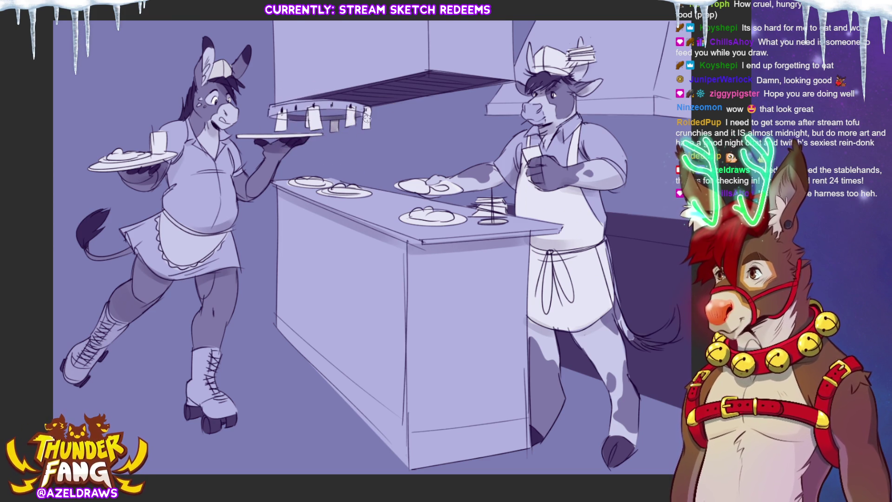
{"action": "mouse_move", "coordinate": [411, 211]}
{"action": "left_mouse_down"}
{"action": "mouse_move", "coordinate": [447, 219]}
{"action": "mouse_move", "coordinate": [420, 211]}
{"action": "mouse_move", "coordinate": [420, 186]}
{"action": "mouse_move", "coordinate": [451, 183]}
{"action": "left_mouse_up"}
{"action": "mouse_move", "coordinate": [344, 189]}
{"action": "left_mouse_down"}
{"action": "mouse_move", "coordinate": [356, 186]}
{"action": "mouse_move", "coordinate": [302, 181]}
{"action": "left_mouse_up"}
{"action": "left_click_drag", "start_coordinate": [109, 155], "coordinate": [160, 151]}
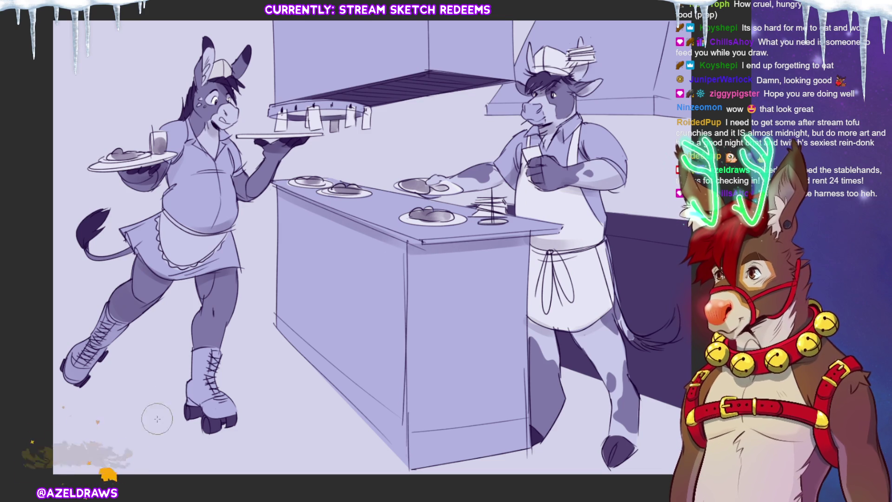
Airbrush soft shadows under the donkey's skate and cow's hoof, then fade white over the lower scene.
{"action": "mouse_move", "coordinate": [143, 428]}
{"action": "left_mouse_down"}
{"action": "mouse_move", "coordinate": [231, 421]}
{"action": "mouse_move", "coordinate": [177, 415]}
{"action": "left_mouse_up"}
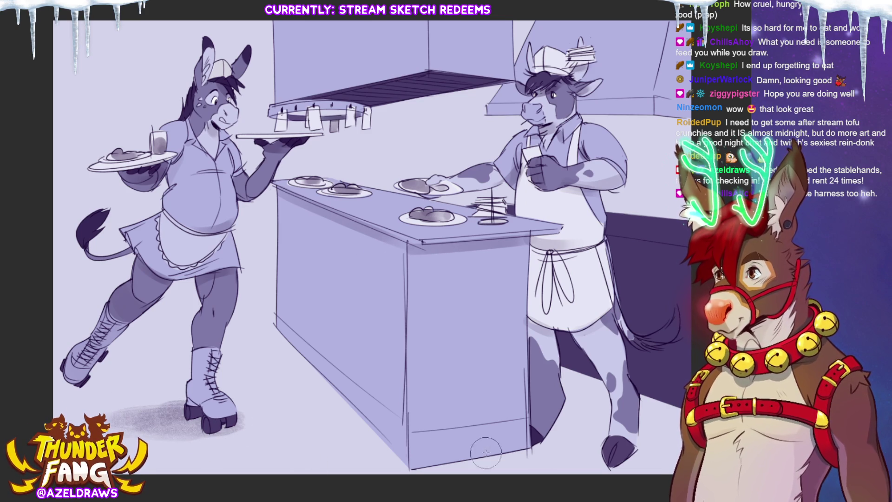
{"action": "mouse_move", "coordinate": [625, 430]}
{"action": "left_mouse_down"}
{"action": "mouse_move", "coordinate": [577, 430]}
{"action": "mouse_move", "coordinate": [581, 419]}
{"action": "mouse_move", "coordinate": [567, 450]}
{"action": "mouse_move", "coordinate": [604, 437]}
{"action": "mouse_move", "coordinate": [558, 425]}
{"action": "left_mouse_up"}
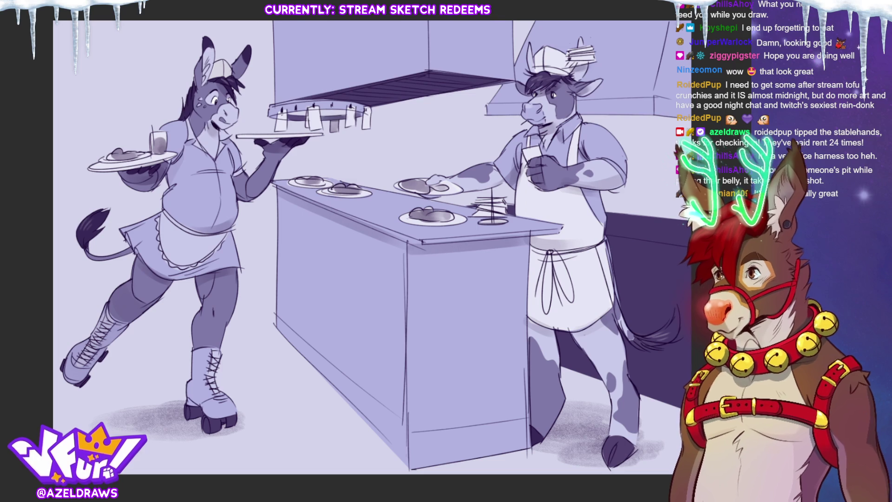
{"action": "mouse_move", "coordinate": [31, 4]}
{"action": "left_mouse_down"}
{"action": "mouse_move", "coordinate": [221, 131]}
{"action": "mouse_move", "coordinate": [404, 315]}
{"action": "mouse_move", "coordinate": [688, 340]}
{"action": "mouse_move", "coordinate": [705, 330]}
{"action": "mouse_move", "coordinate": [699, 324]}
{"action": "left_mouse_up"}
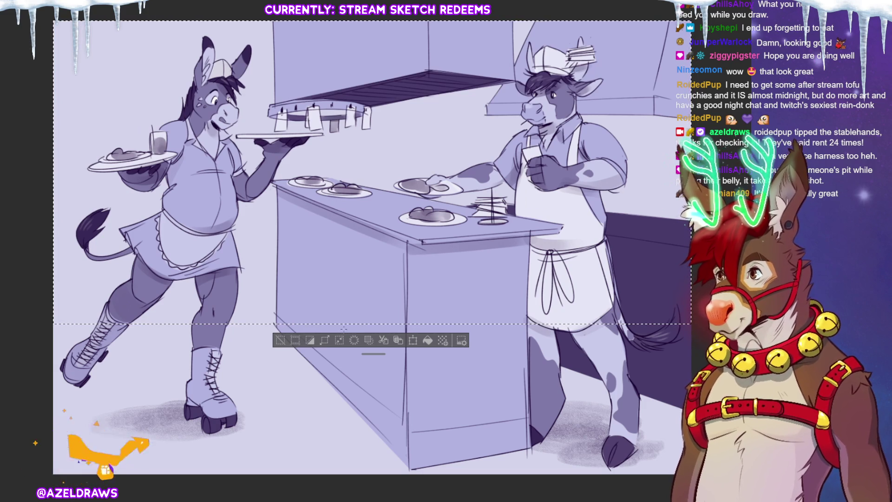
{"action": "left_click_drag", "start_coordinate": [356, 262], "coordinate": [356, 56]}
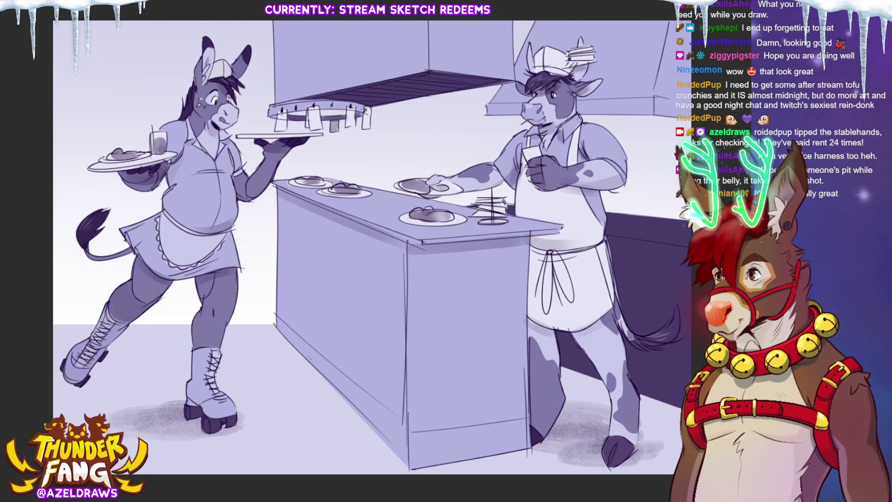
Undo the white fade and darken the selected upper wall and counter with a dark gradient.
{"action": "key", "text": "ctrl+z"}
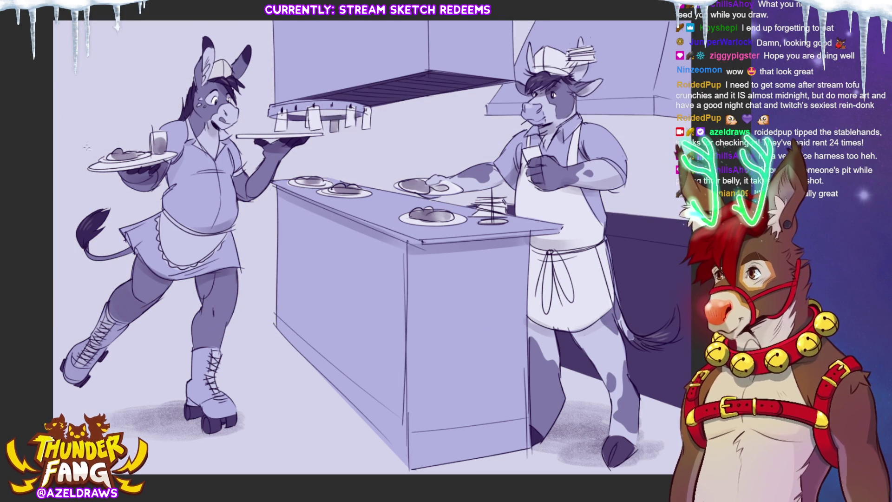
{"action": "mouse_move", "coordinate": [20, 5]}
{"action": "left_mouse_down"}
{"action": "mouse_move", "coordinate": [218, 191]}
{"action": "mouse_move", "coordinate": [697, 268]}
{"action": "left_mouse_up"}
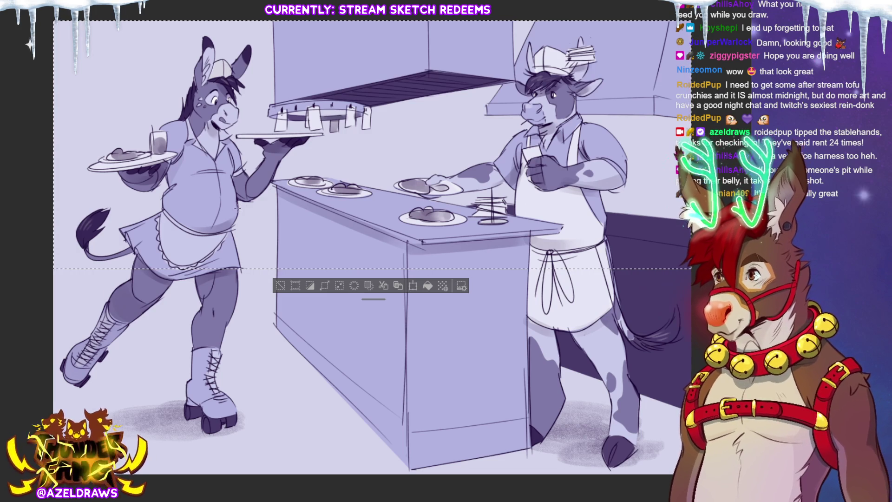
{"action": "left_click_drag", "start_coordinate": [261, 293], "coordinate": [256, 52]}
{"action": "key", "text": "ctrl+z"}
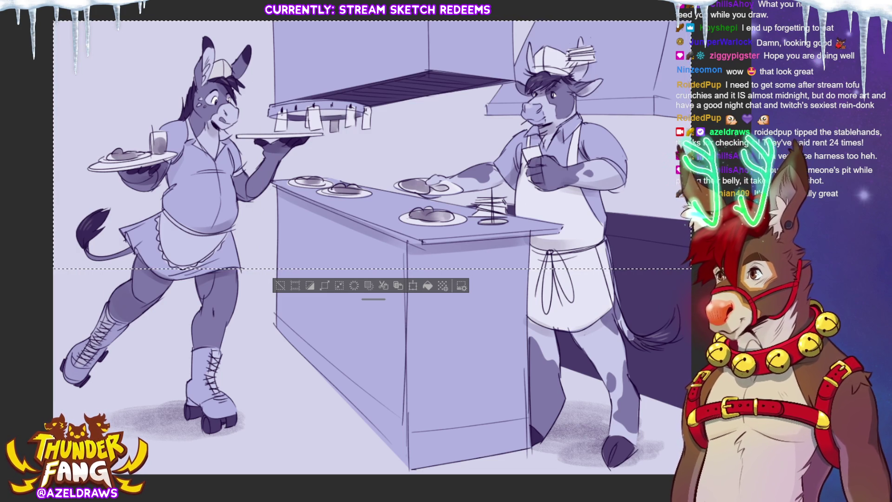
{"action": "left_click_drag", "start_coordinate": [254, 250], "coordinate": [251, 78]}
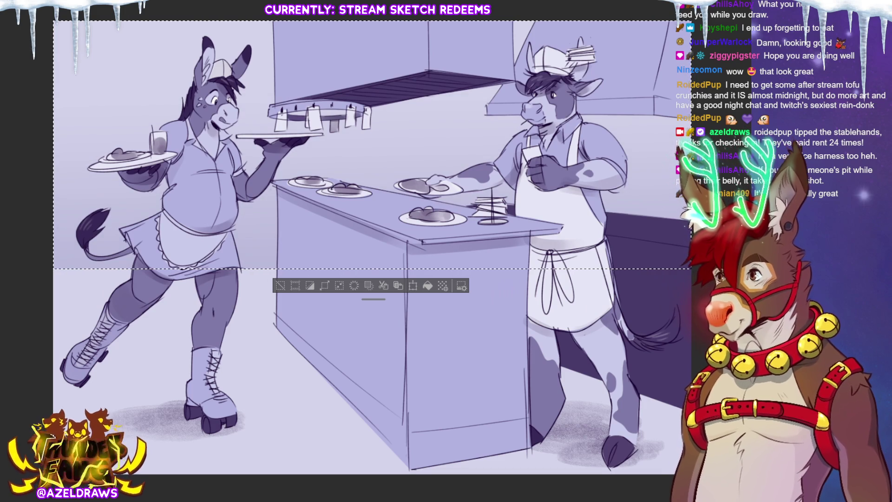
{"action": "left_click", "coordinate": [278, 287]}
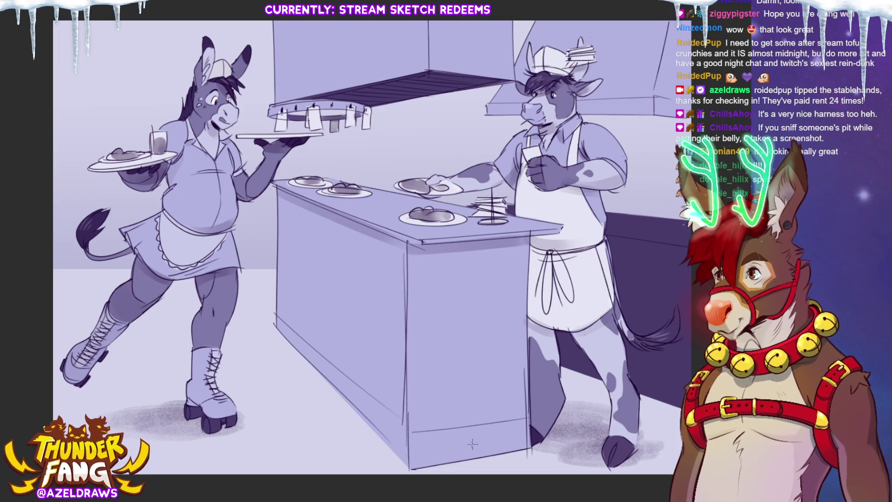
{"action": "mouse_move", "coordinate": [433, 453]}
{"action": "left_mouse_down"}
{"action": "mouse_move", "coordinate": [393, 307]}
{"action": "mouse_move", "coordinate": [387, 312]}
{"action": "mouse_move", "coordinate": [410, 316]}
{"action": "mouse_move", "coordinate": [440, 302]}
{"action": "left_mouse_up"}
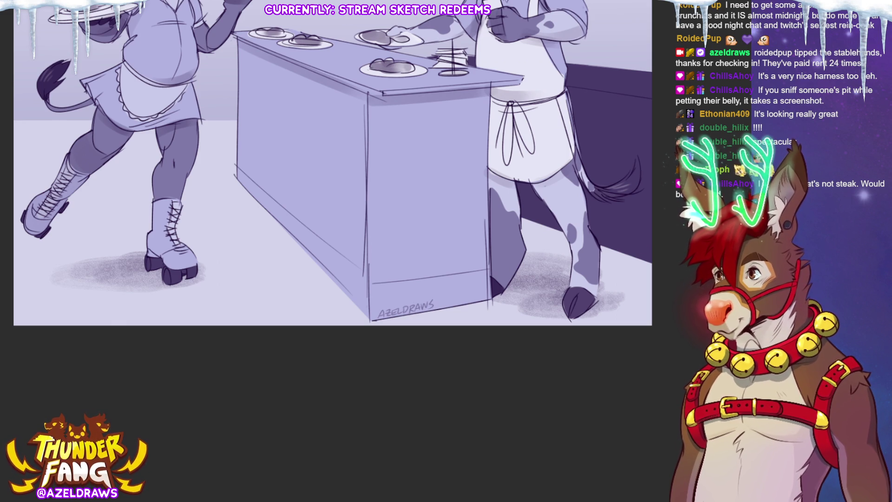
Fit the whole signed diner illustration to the window with Ctrl+0.
{"action": "key", "text": "ctrl+0"}
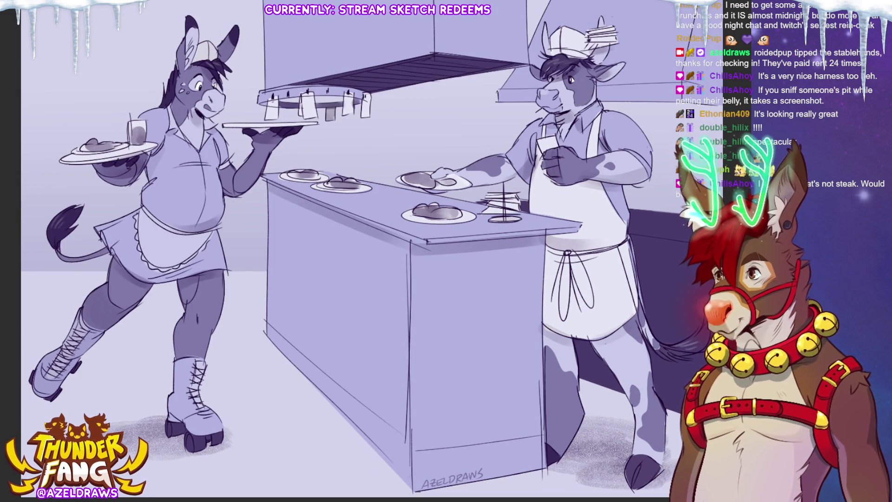